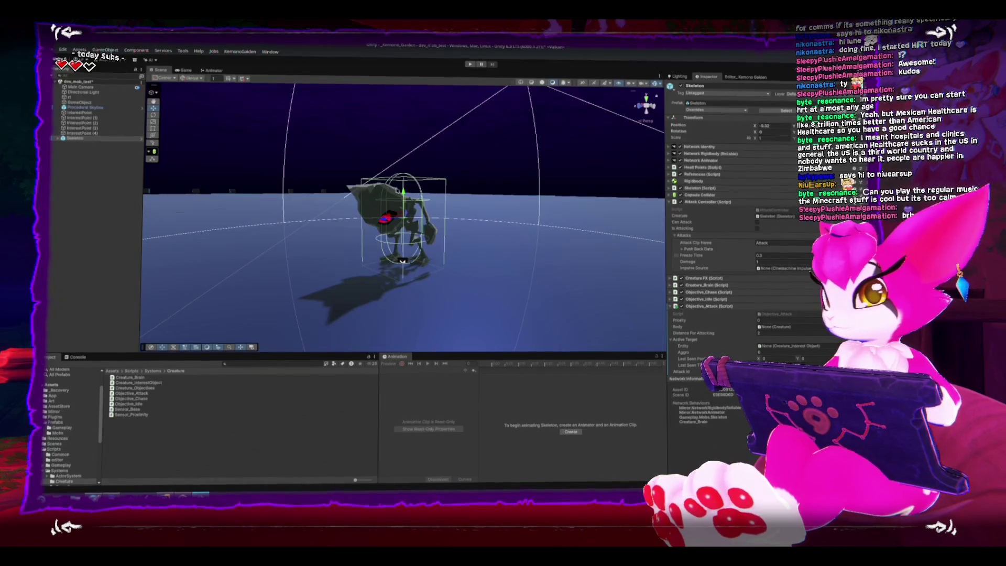
Step: Orbit back to the Skeleton, fold its Attack Controller component and unfold References
scroll(443, 211, "down", 10)
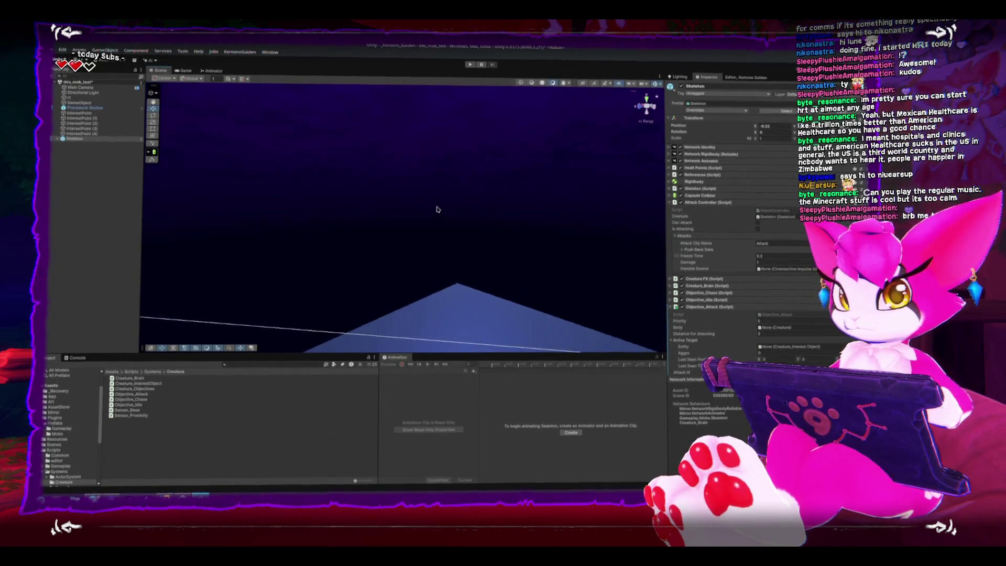
mouse_move(393, 213)
left_mouse_down()
mouse_move(505, 188)
mouse_move(460, 207)
mouse_move(465, 177)
mouse_move(390, 192)
mouse_move(433, 249)
mouse_move(391, 163)
mouse_move(381, 179)
mouse_move(487, 115)
left_mouse_up()
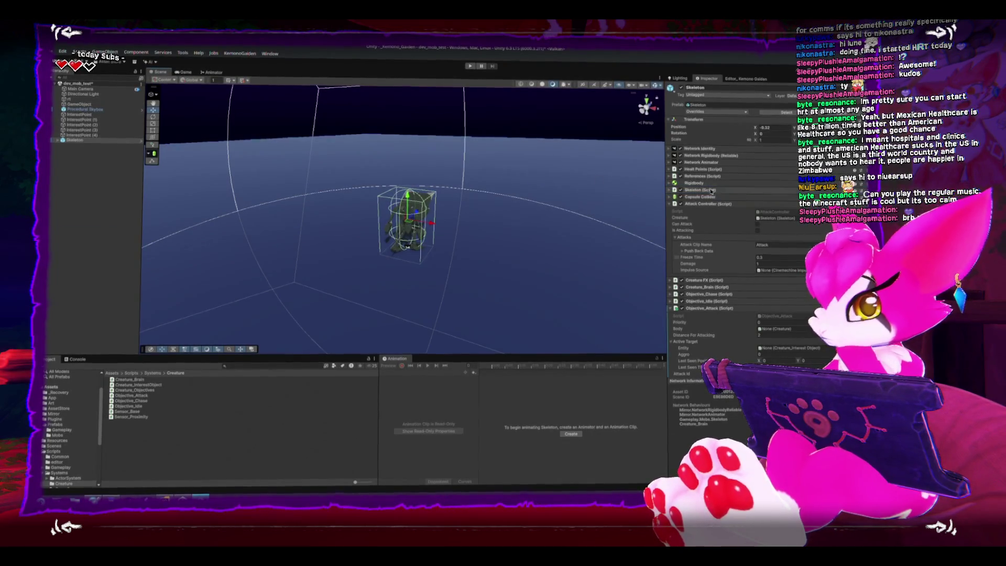
left_click(670, 204)
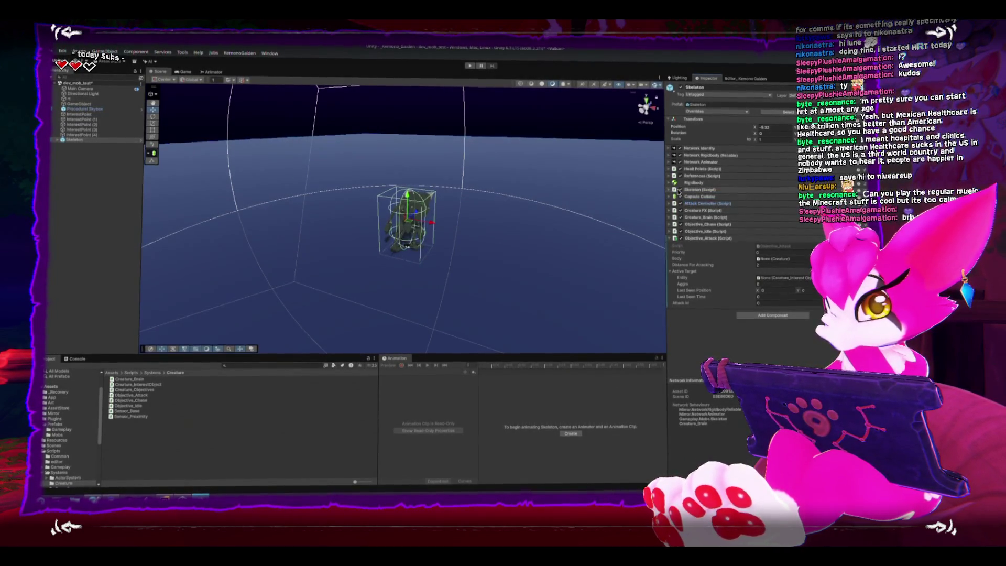
left_click(669, 177)
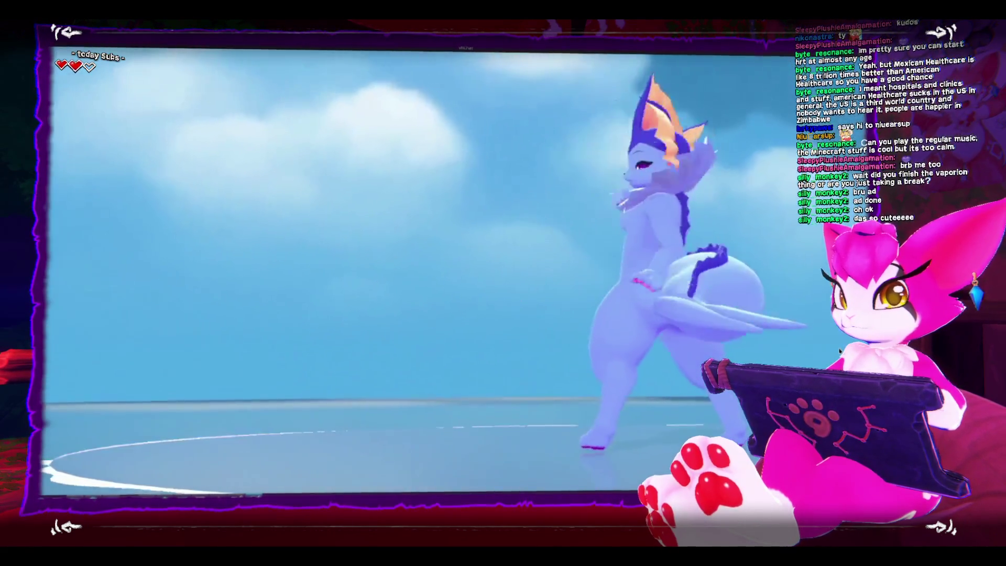
Step: Exit the fullscreen avatar video and switch from Discord back to Unity
key("Escape")
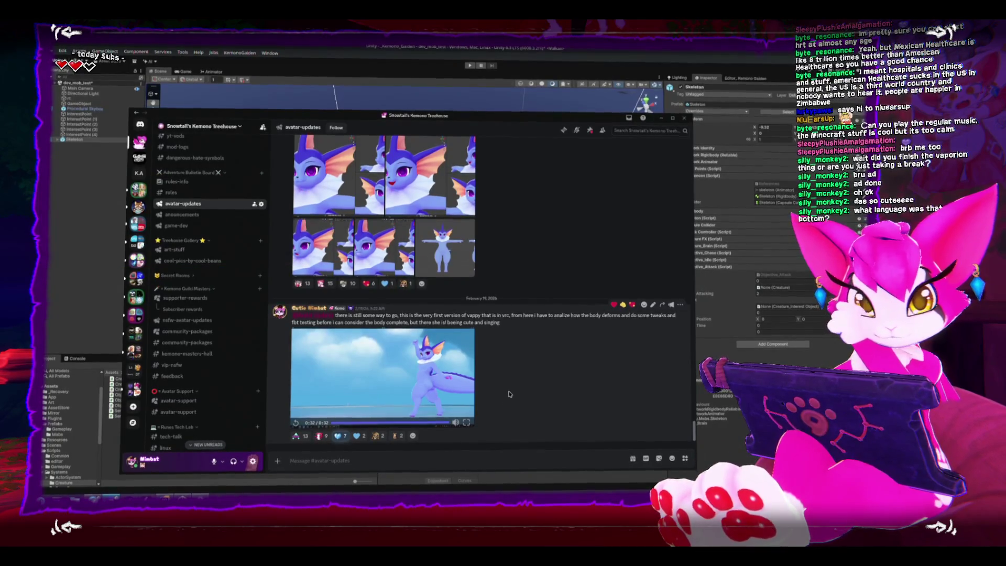
key("alt+Tab")
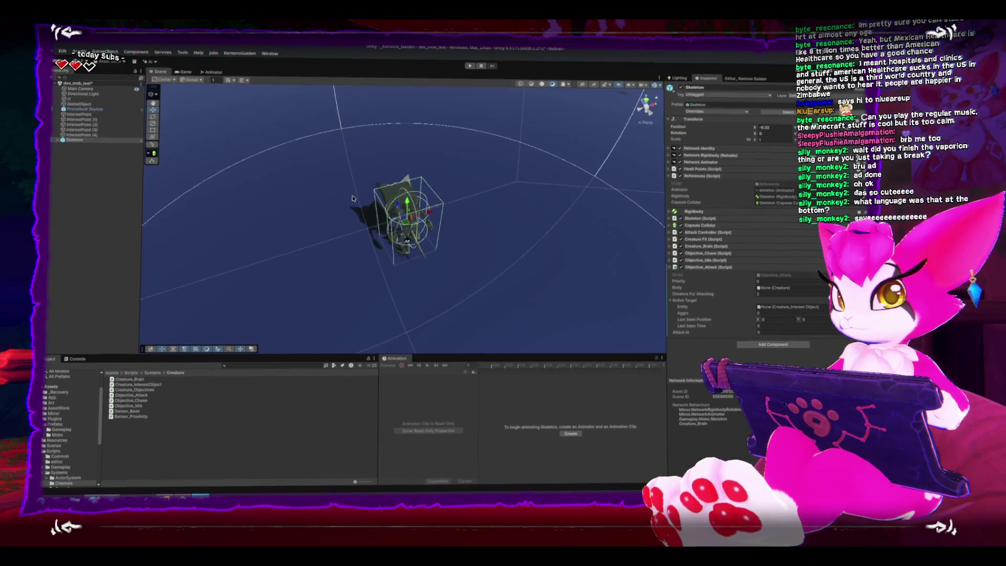
Step: Attempt to delete the _Recovery folder and dismiss the Cannot Delete error
right_click(71, 396)
left_click(100, 222)
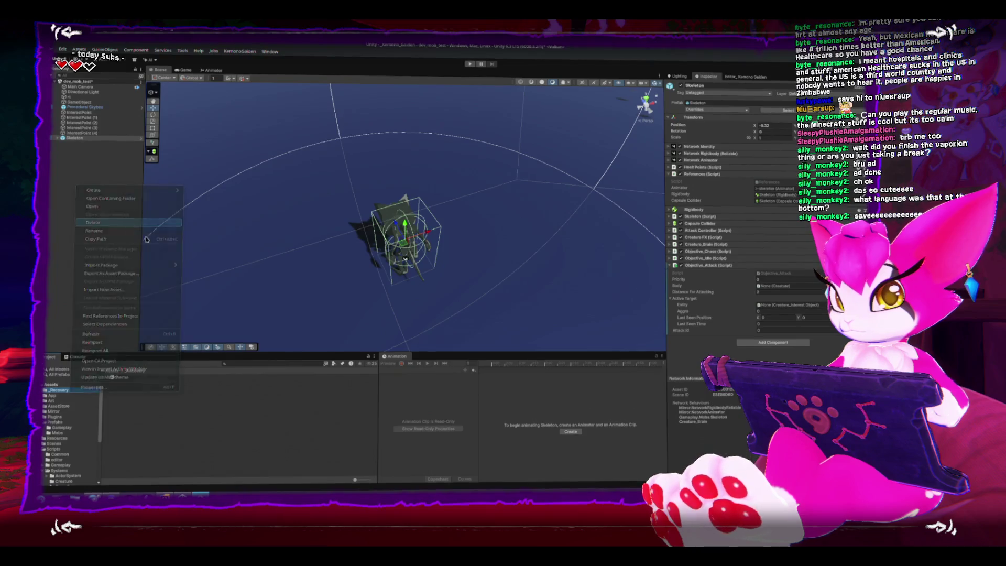
left_click(487, 263)
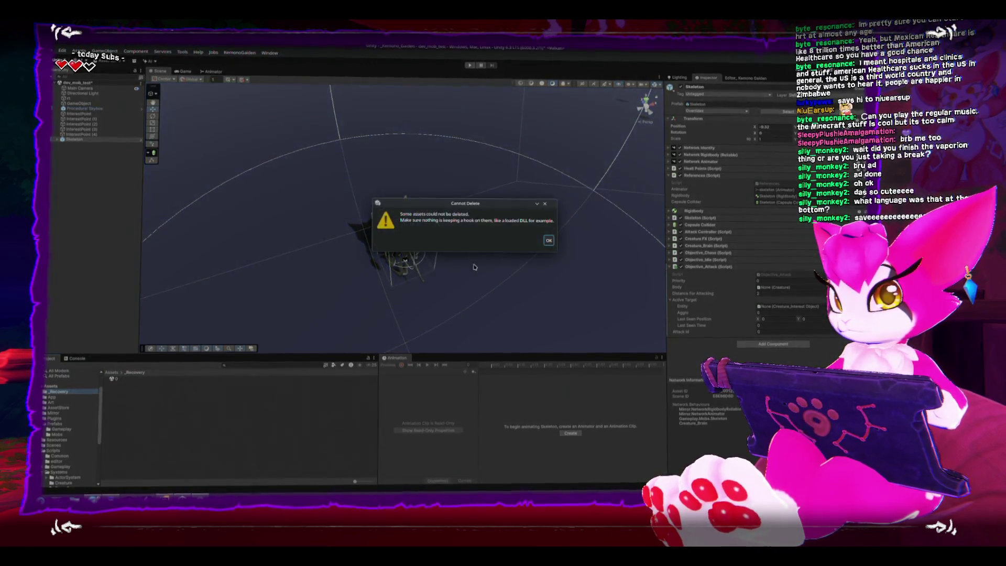
left_click(549, 241)
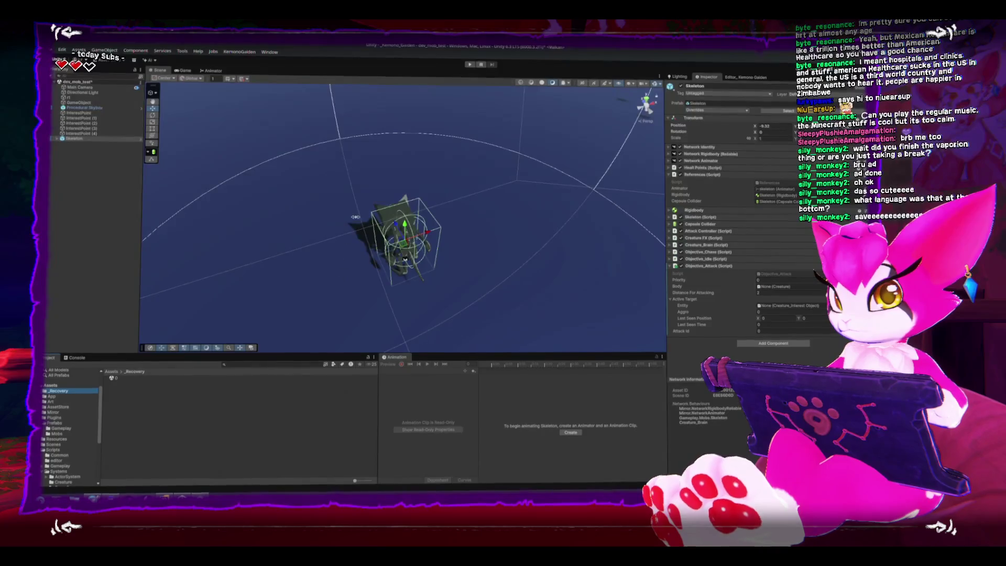
Step: Frame the Skeleton in the Scene view from above and reselect it in the Hierarchy
right_click(372, 245)
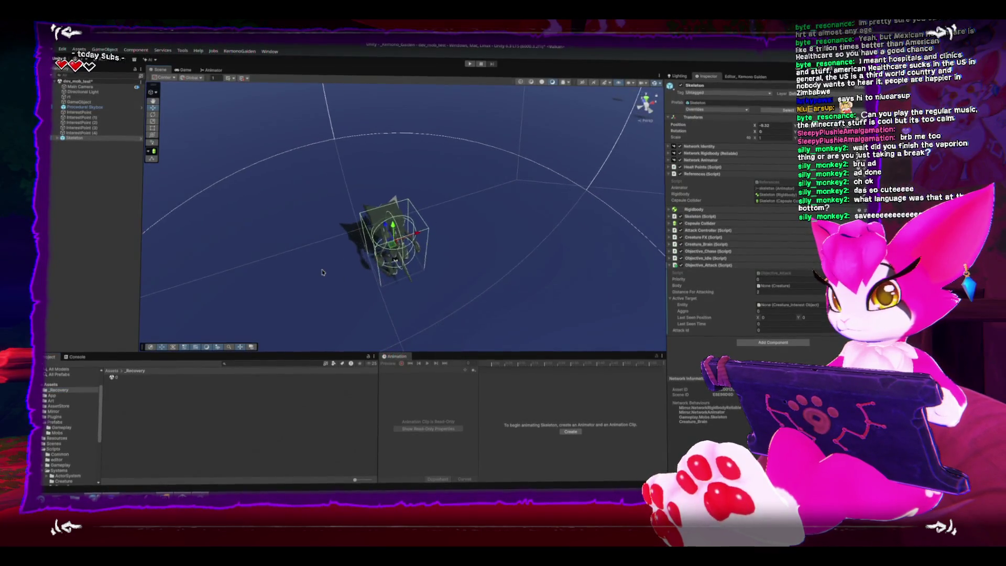
scroll(352, 171, "down", 5)
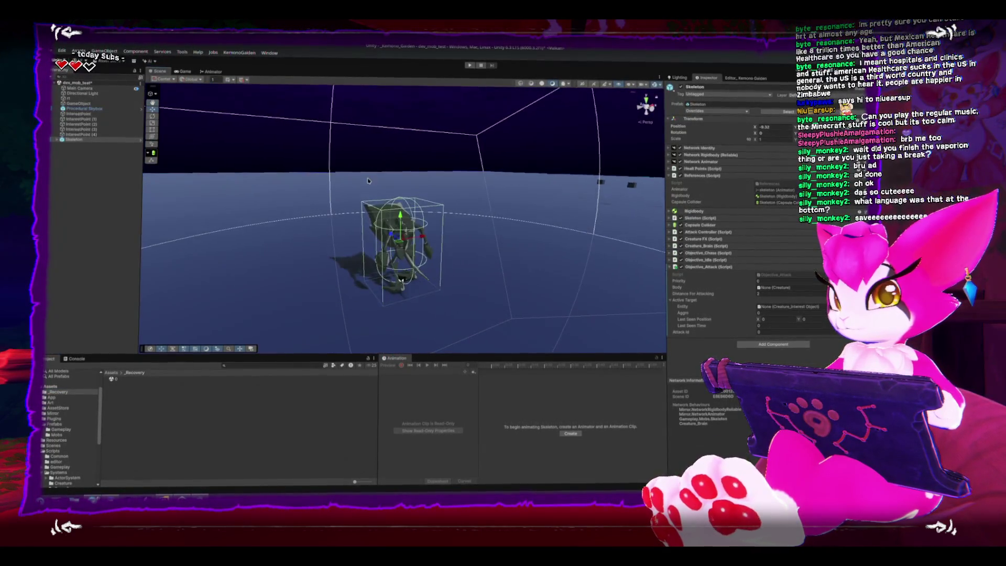
mouse_move(338, 185)
left_mouse_down()
mouse_move(340, 254)
mouse_move(352, 256)
left_mouse_up()
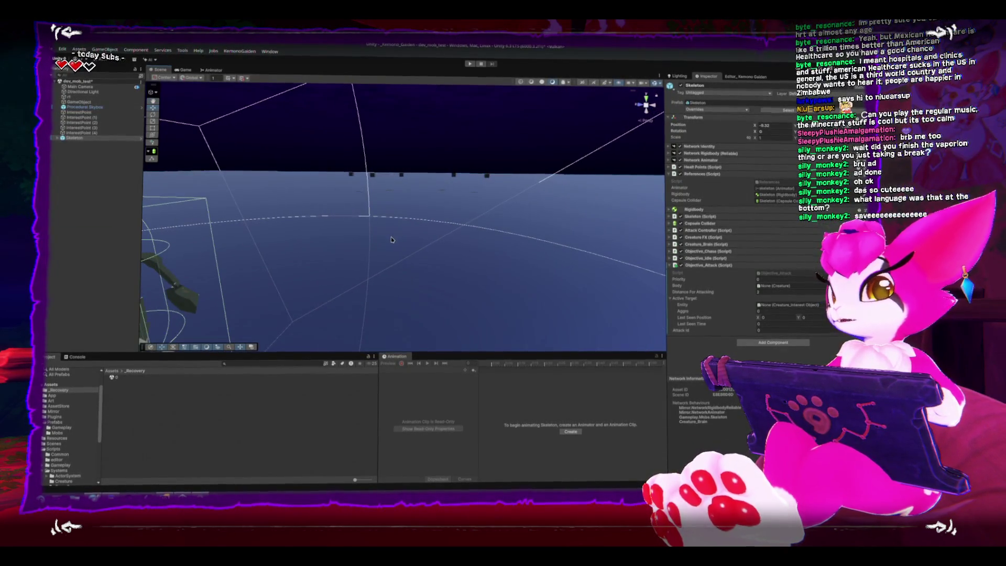
key("f")
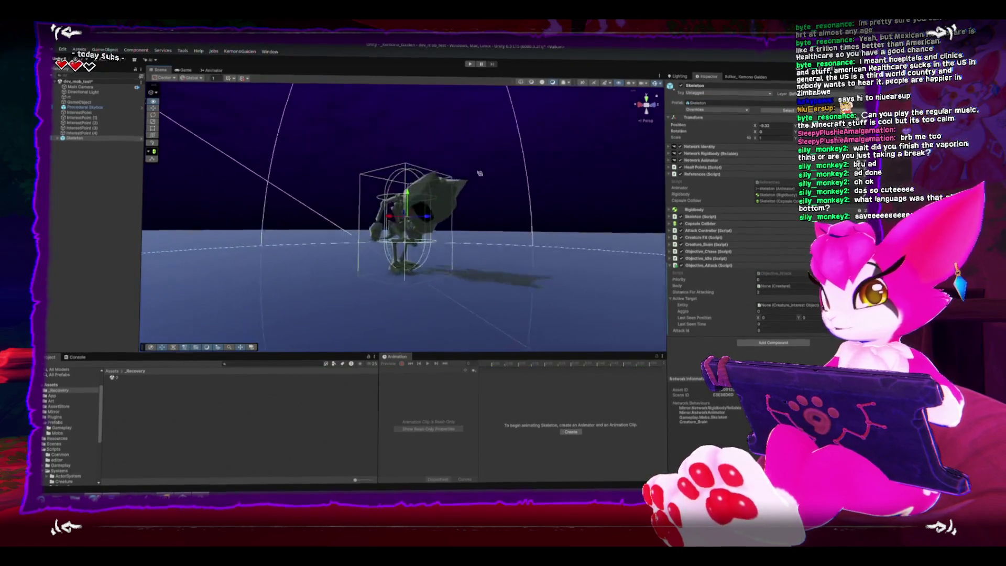
scroll(549, 193, "up", 5)
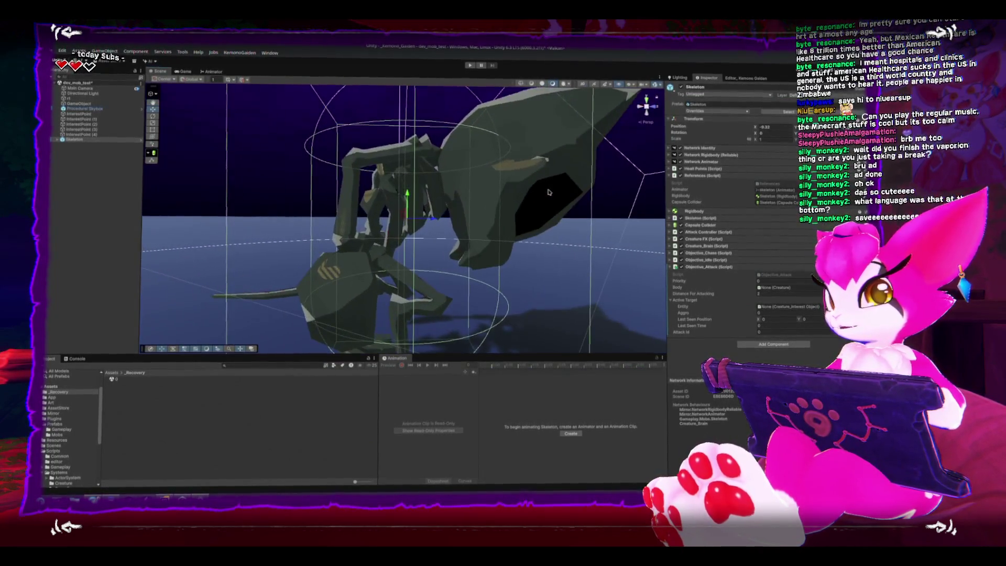
mouse_move(549, 193)
left_mouse_down()
mouse_move(451, 272)
mouse_move(404, 332)
mouse_move(406, 300)
left_mouse_up()
mouse_move(488, 165)
left_mouse_down()
mouse_move(455, 191)
mouse_move(482, 213)
mouse_move(411, 125)
mouse_move(427, 160)
left_mouse_up()
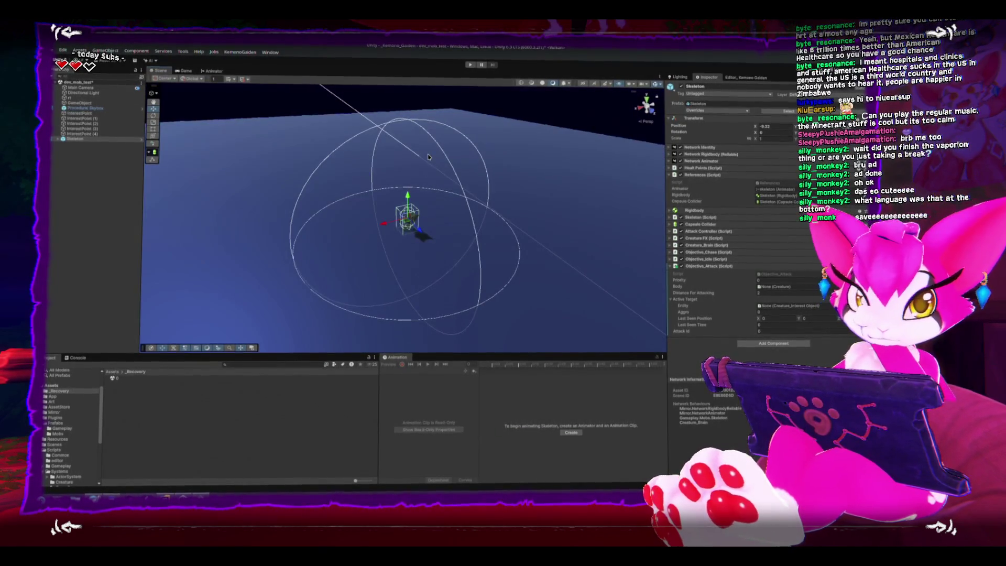
left_click(265, 110)
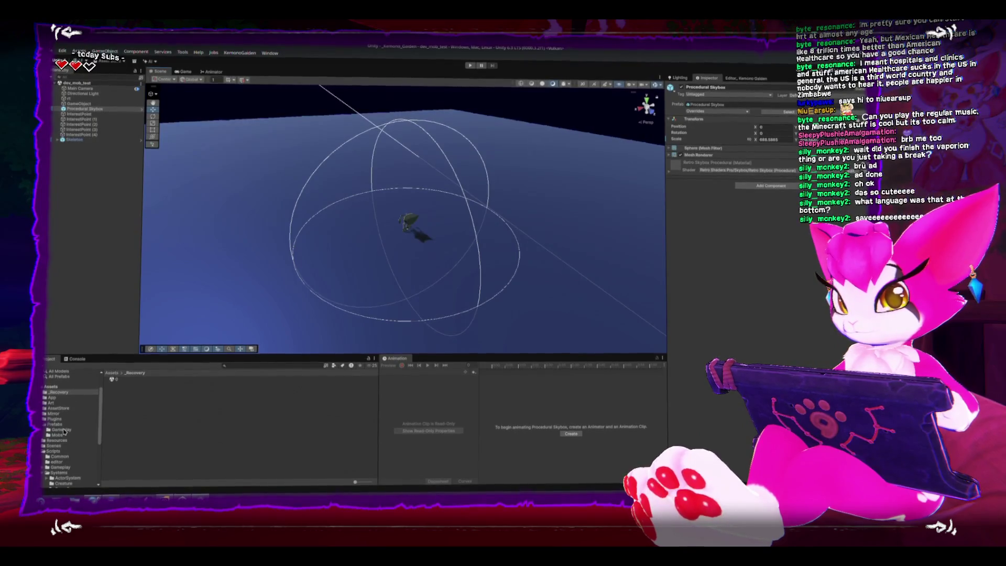
left_click(106, 168)
left_click(84, 143)
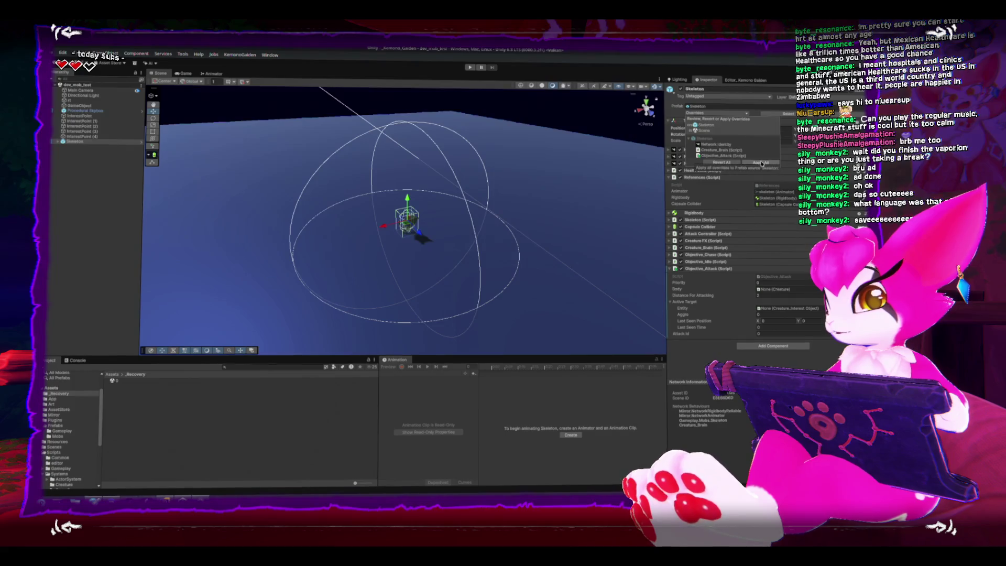
Step: Apply all overrides to the Skeleton prefab, then clear the selection
left_click(771, 221)
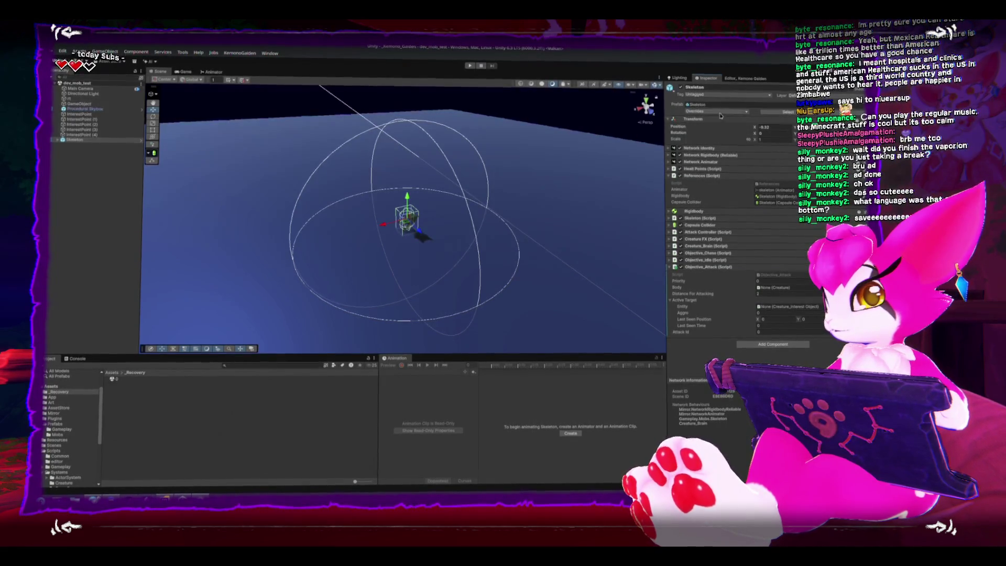
left_click(760, 161)
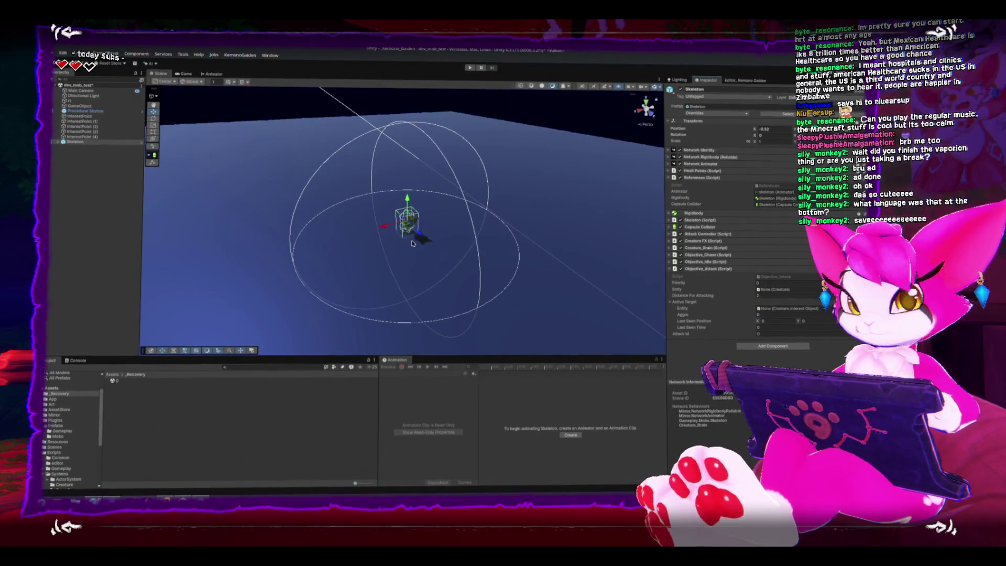
left_click_drag(412, 243, 396, 238)
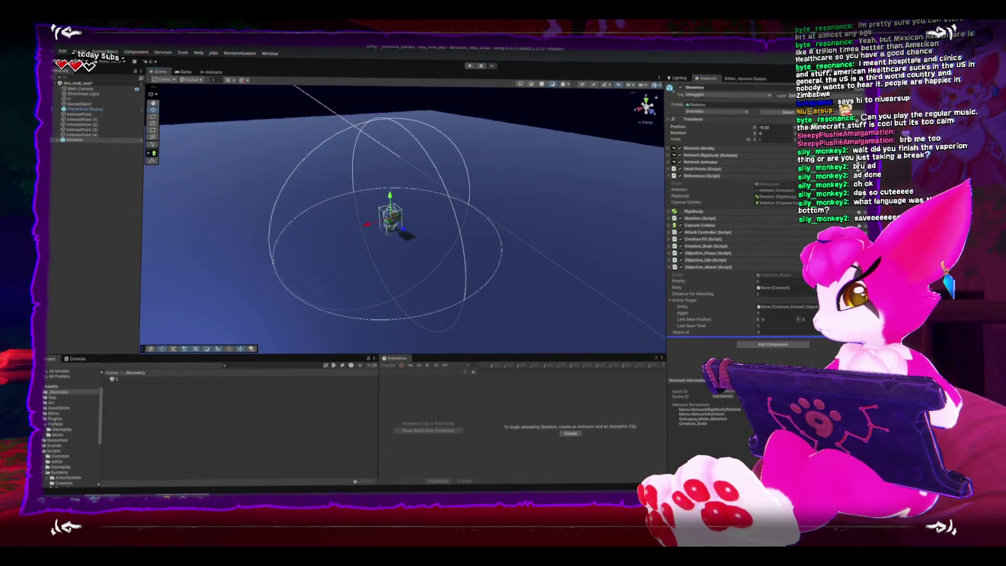
left_click(290, 418)
Step: Dismiss the system app launcher, orbit to a near-horizontal view, and collapse the Prefabs folder
key("super")
type("sm a")
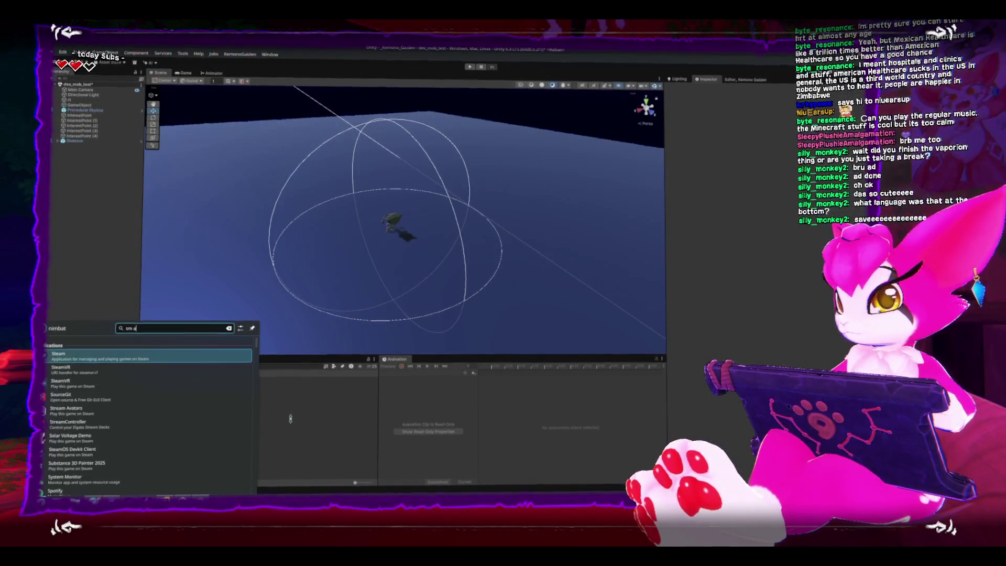
key("Escape")
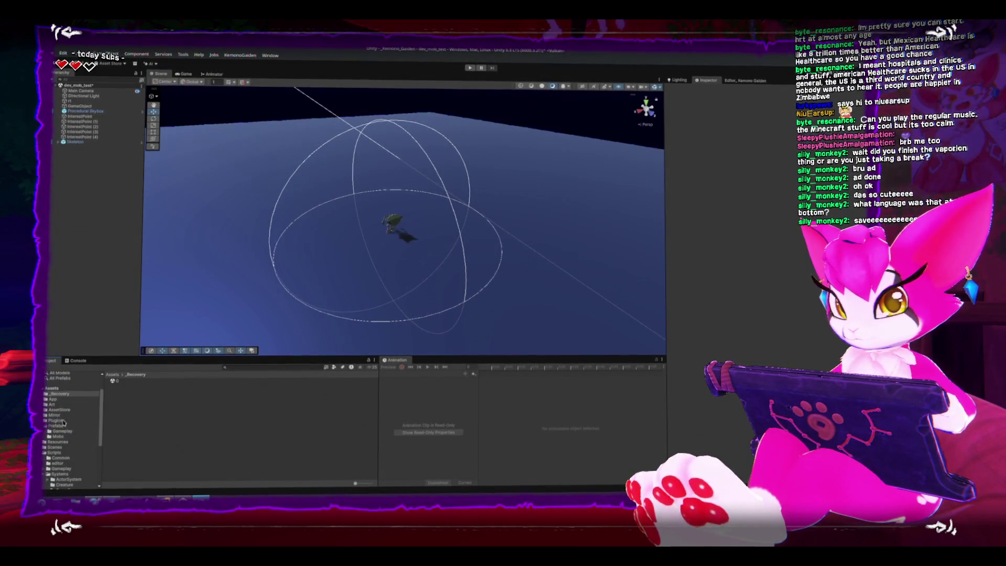
mouse_move(321, 309)
left_mouse_down()
mouse_move(348, 299)
mouse_move(345, 226)
mouse_move(446, 274)
left_mouse_up()
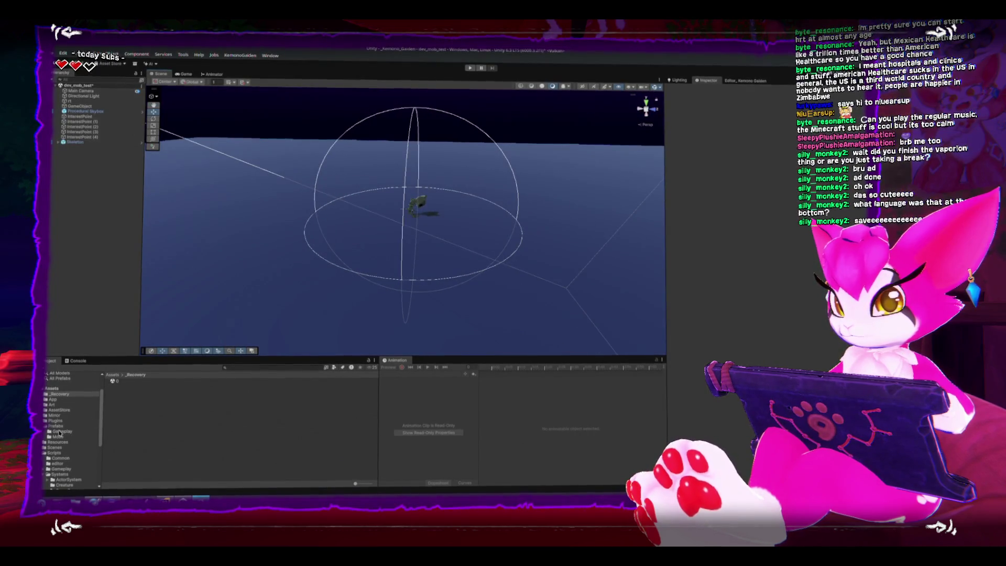
left_click(45, 426)
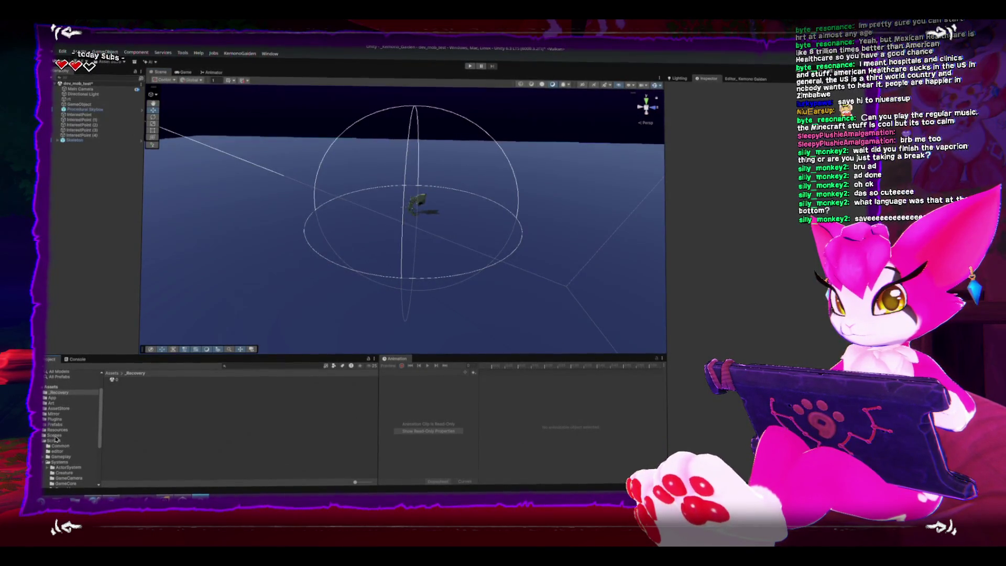
Step: Open GameScene, saving the current scene, and delete the four spheres on the platform
double_click(126, 401)
left_click(468, 276)
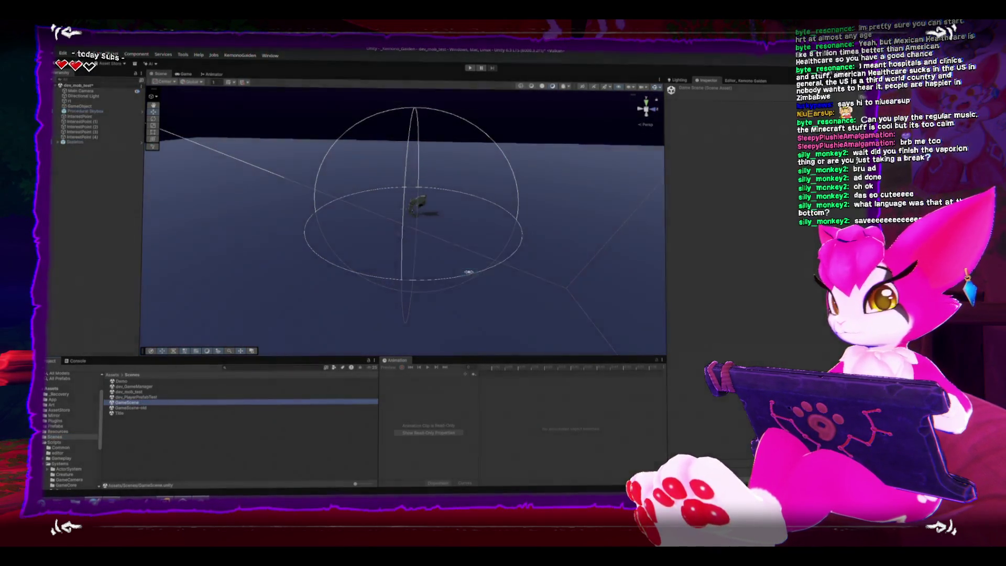
mouse_move(404, 203)
left_mouse_down()
mouse_move(477, 213)
mouse_move(321, 225)
mouse_move(360, 227)
mouse_move(342, 259)
mouse_move(282, 235)
mouse_move(296, 265)
left_mouse_up()
left_click(296, 224)
key("Delete")
left_click(382, 220)
key("Delete")
left_click(473, 231)
key("Delete")
left_click(572, 270)
key("Delete")
Step: Place a Skeleton enemy on the platform and duplicate it, moving the copies to new spots
left_click_drag(363, 226, 376, 225)
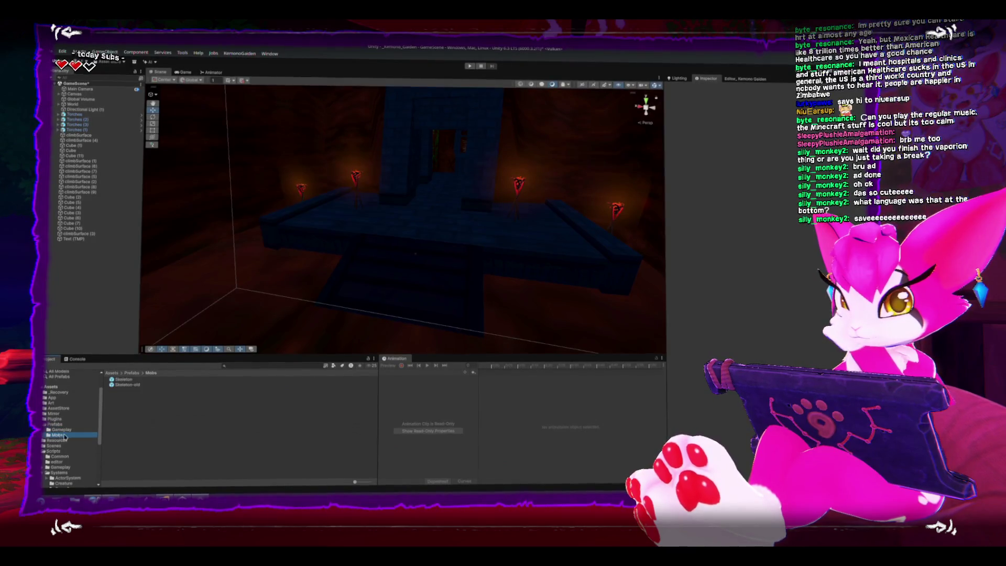
left_click_drag(124, 379, 243, 285)
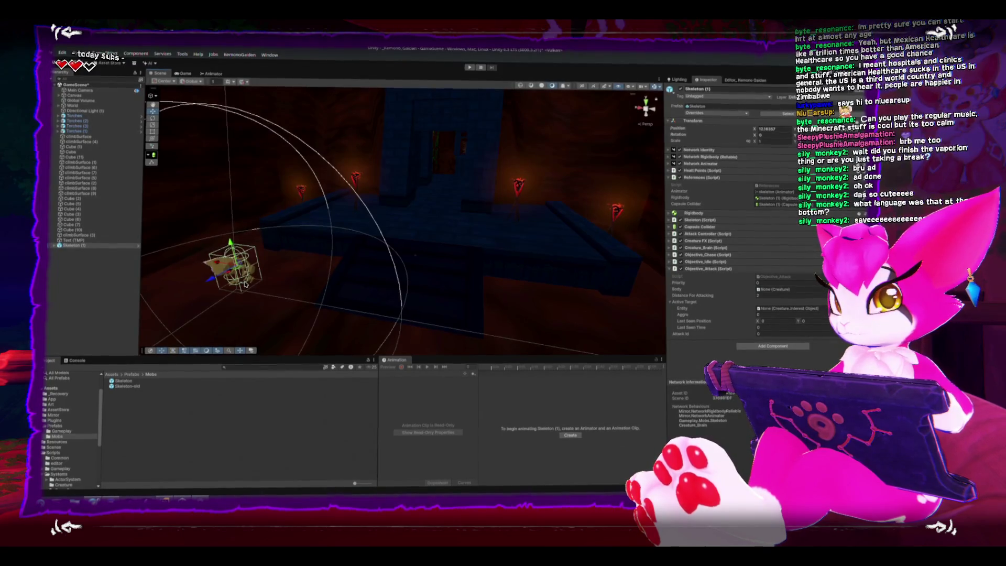
key("ctrl+d")
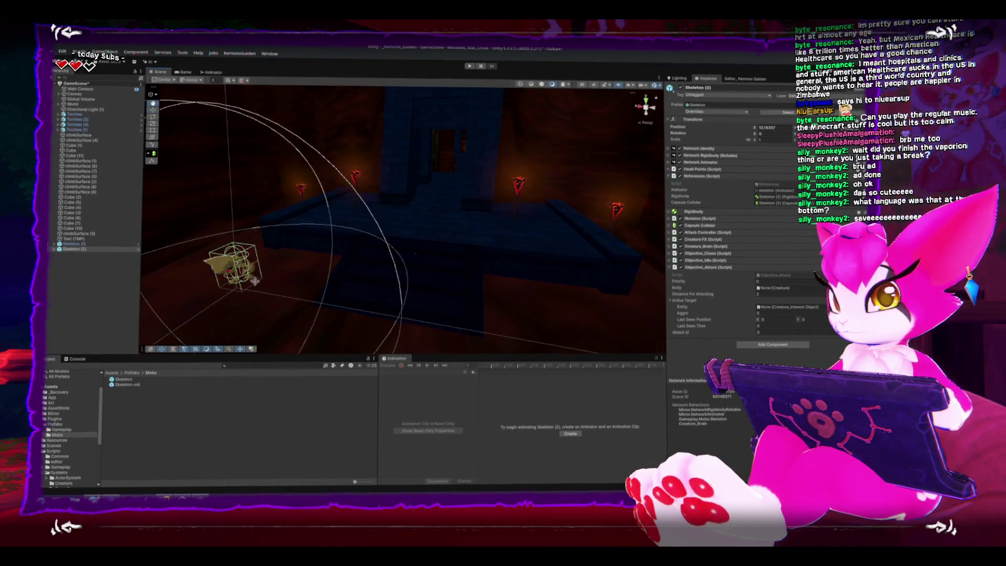
key("w")
mouse_move(237, 268)
left_mouse_down()
mouse_move(267, 267)
mouse_move(250, 270)
mouse_move(265, 225)
mouse_move(419, 224)
mouse_move(417, 201)
mouse_move(419, 209)
mouse_move(358, 205)
mouse_move(366, 225)
mouse_move(385, 195)
mouse_move(503, 220)
mouse_move(510, 325)
mouse_move(503, 314)
mouse_move(537, 250)
left_mouse_up()
key("ctrl+d")
key("ctrl+d")
key("ctrl+d")
left_click(538, 251)
Step: Inspect Skeleton (4)'s DamageOrigin and Sensors children, then show the Scenes folder
left_click(540, 262)
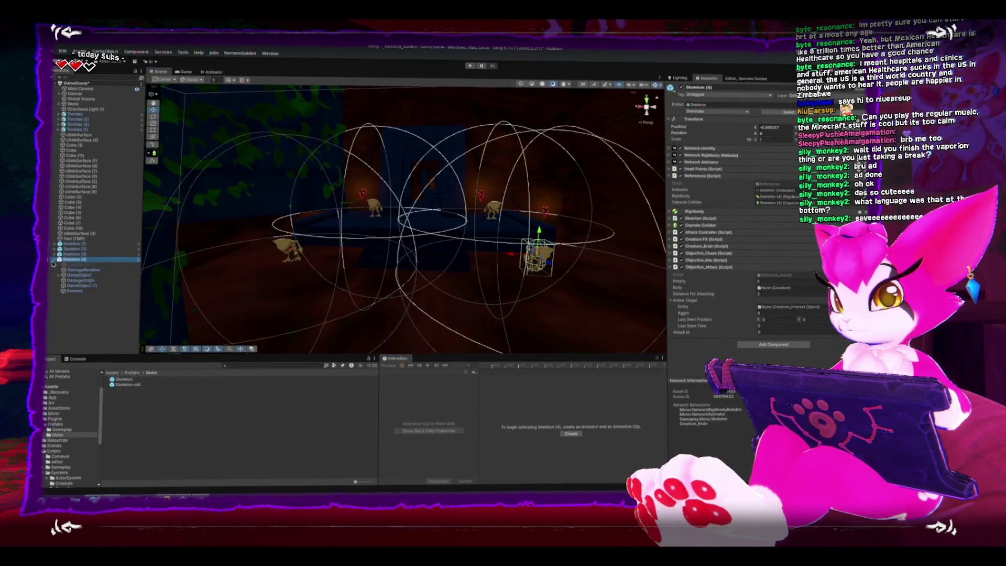
key("Down")
key("Down")
key("Down")
left_click(59, 276)
key("Up")
key("Up")
key("Up")
left_click(74, 296)
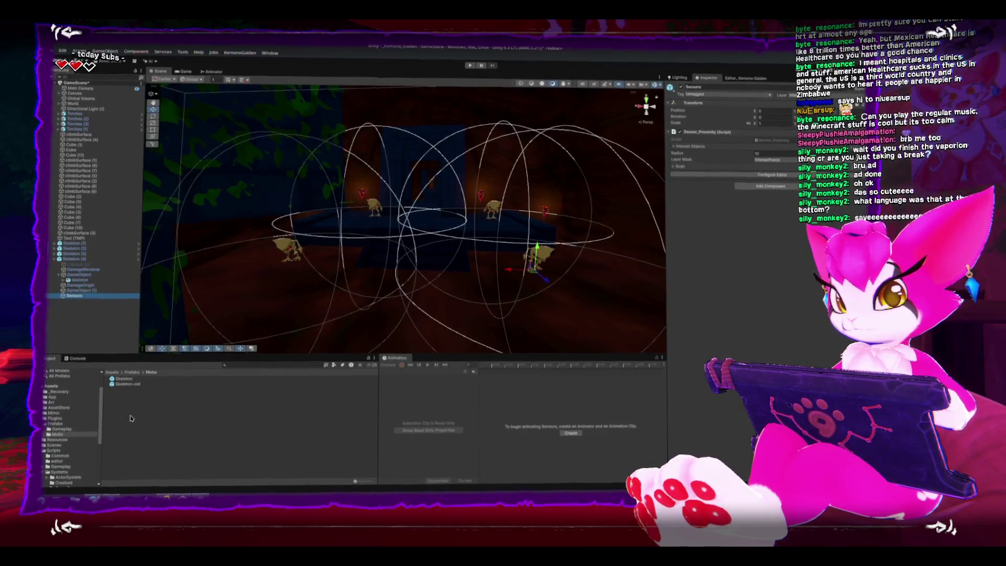
left_click(55, 445)
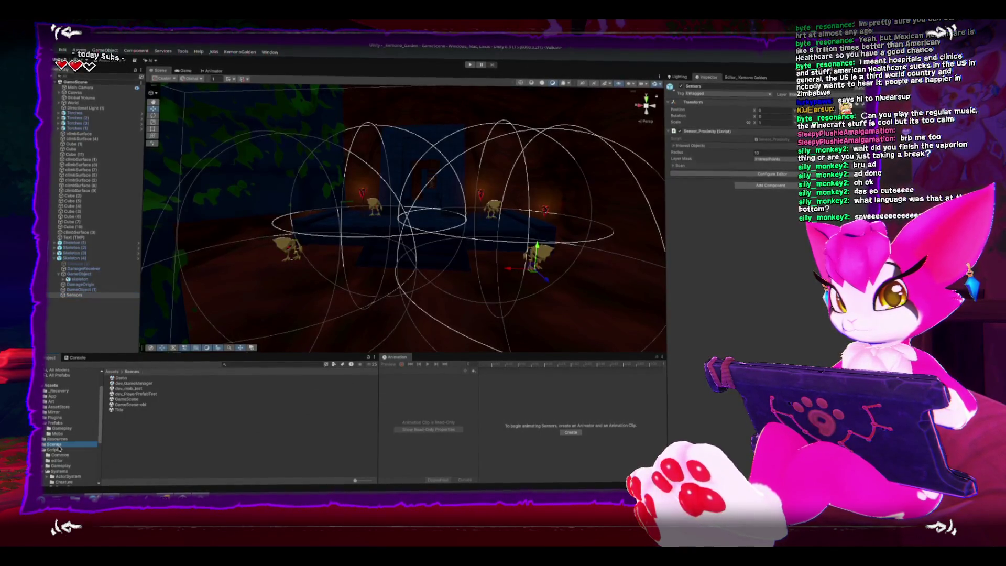
Step: Open dev_GameManager and inspect the DummyNetworkManager's network settings
double_click(140, 396)
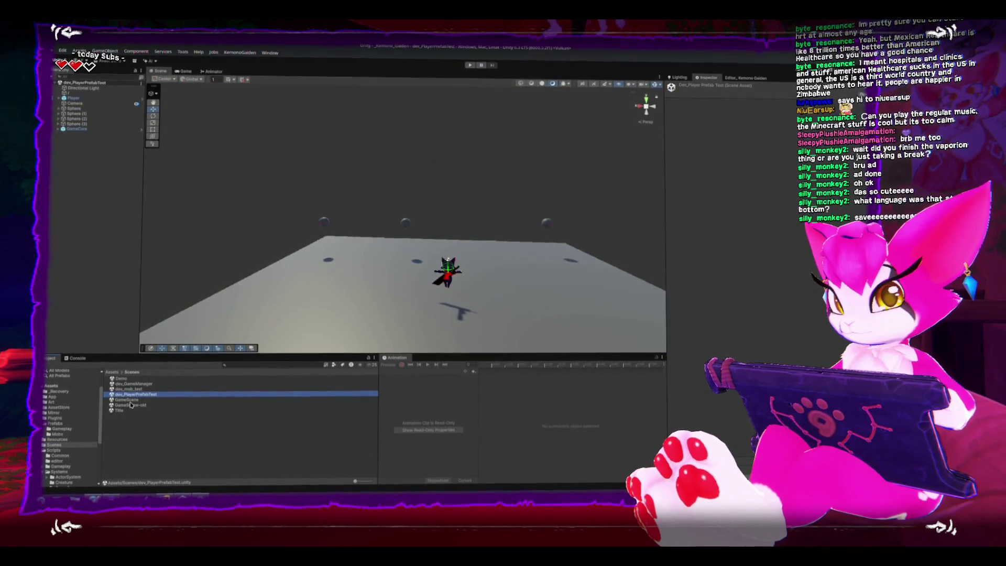
double_click(134, 383)
left_click(60, 87)
left_click(94, 99)
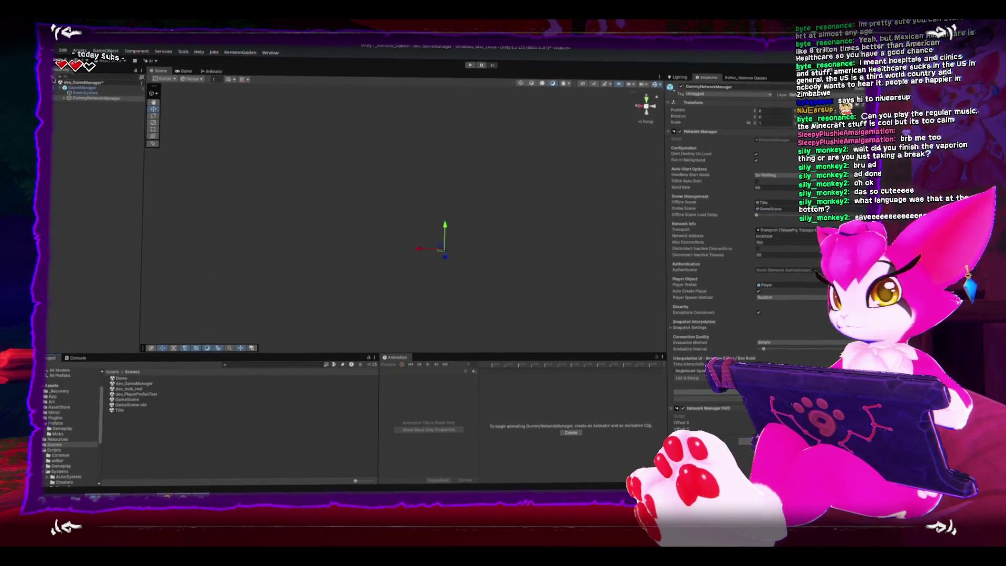
Step: Review the GameManager prefab overrides, then open GameScene after saving dev_GameManager
double_click(128, 400)
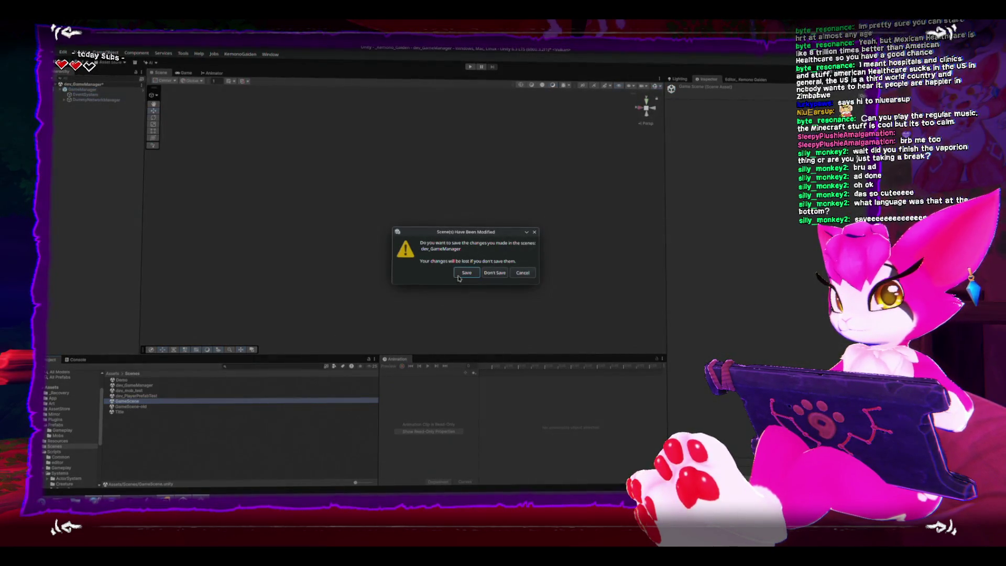
left_click(523, 272)
left_click(84, 88)
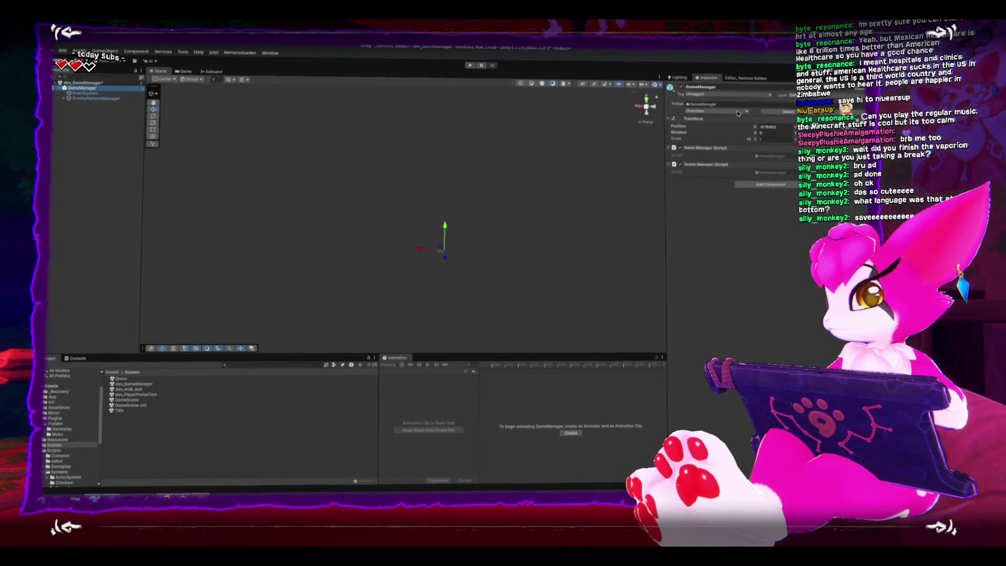
left_click(738, 112)
left_click(762, 157)
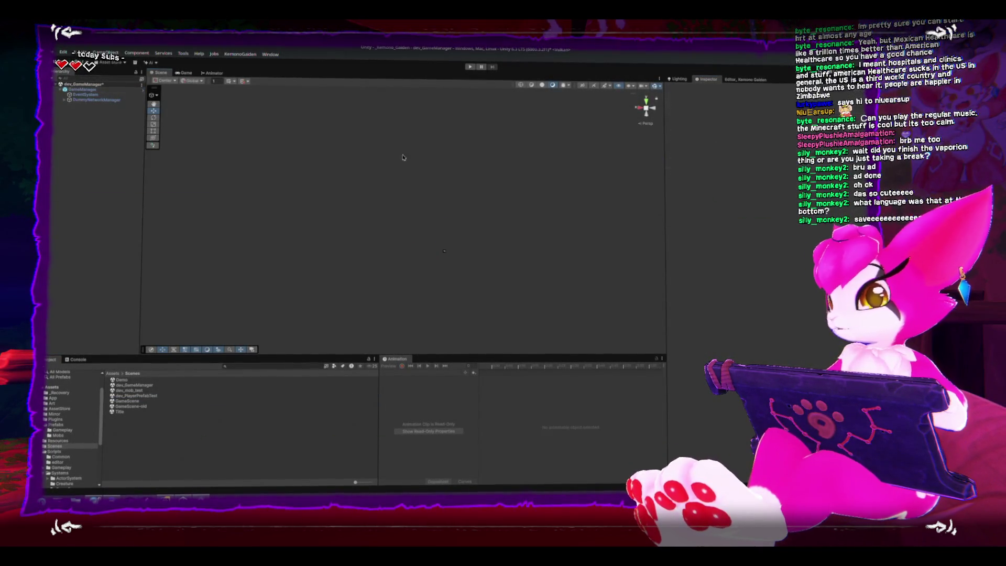
double_click(115, 400)
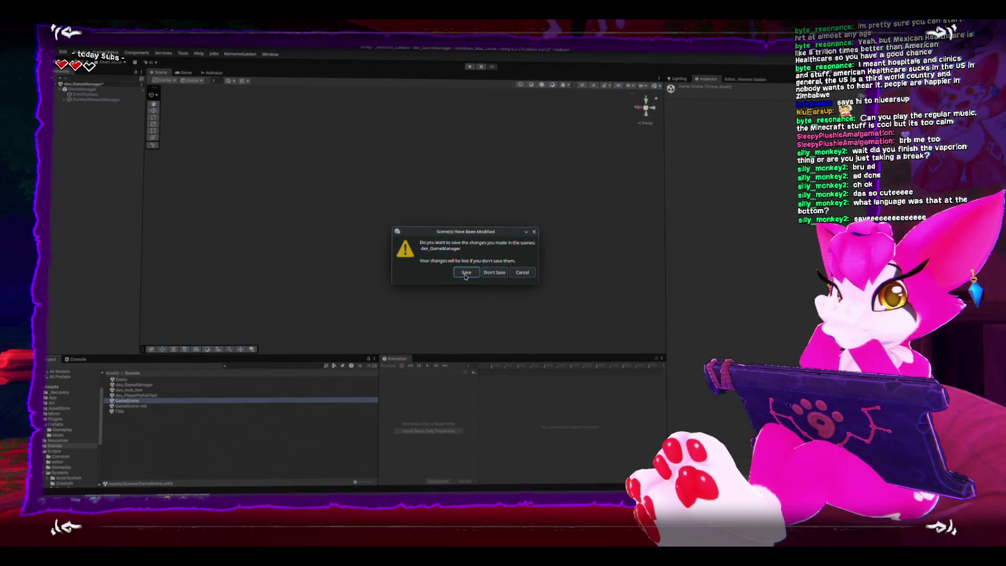
left_click(465, 273)
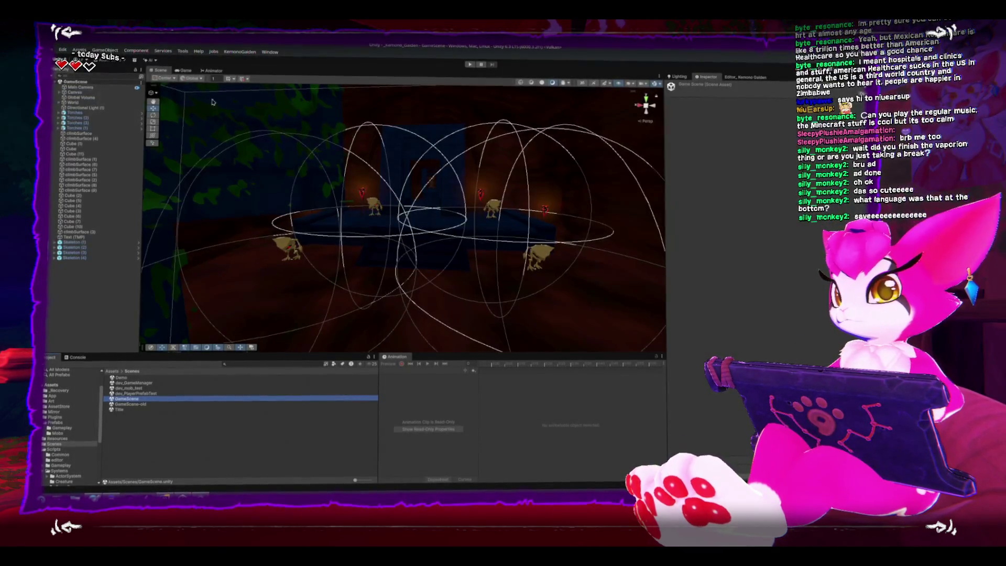
Step: Reorder the build scene list to Title, GameScene, dev_mob_test and reopen Build Profiles
left_click(55, 51)
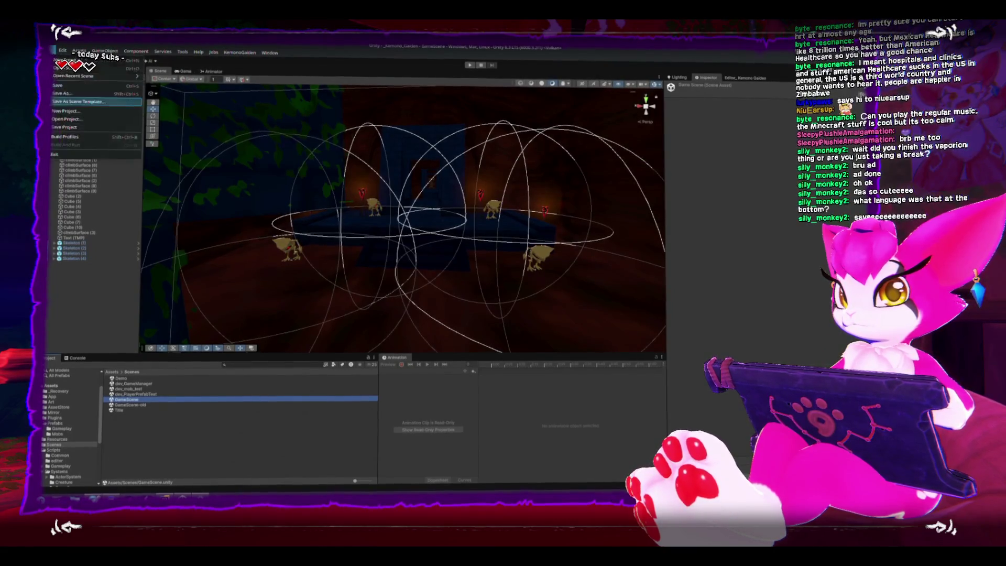
left_click(75, 140)
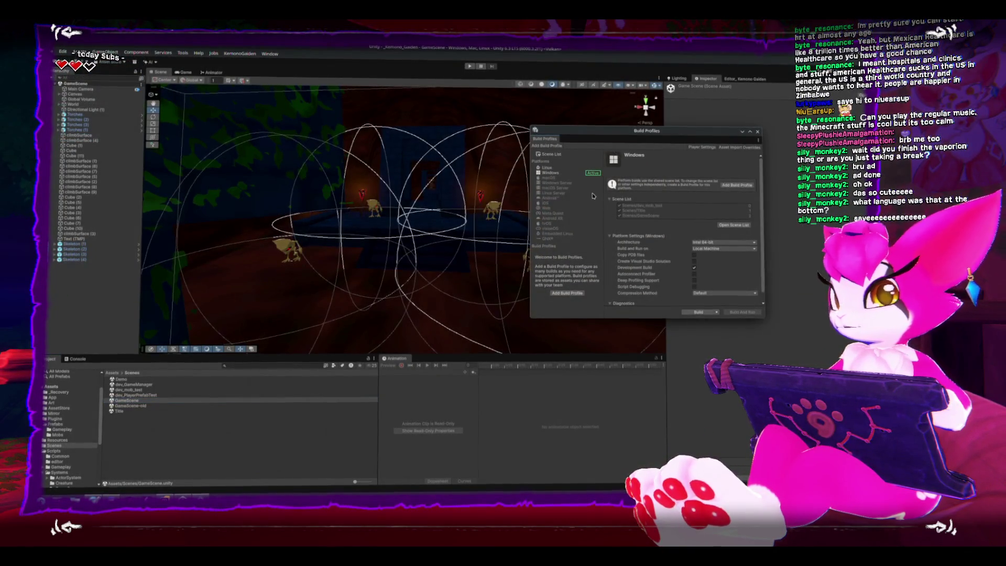
left_click(697, 146)
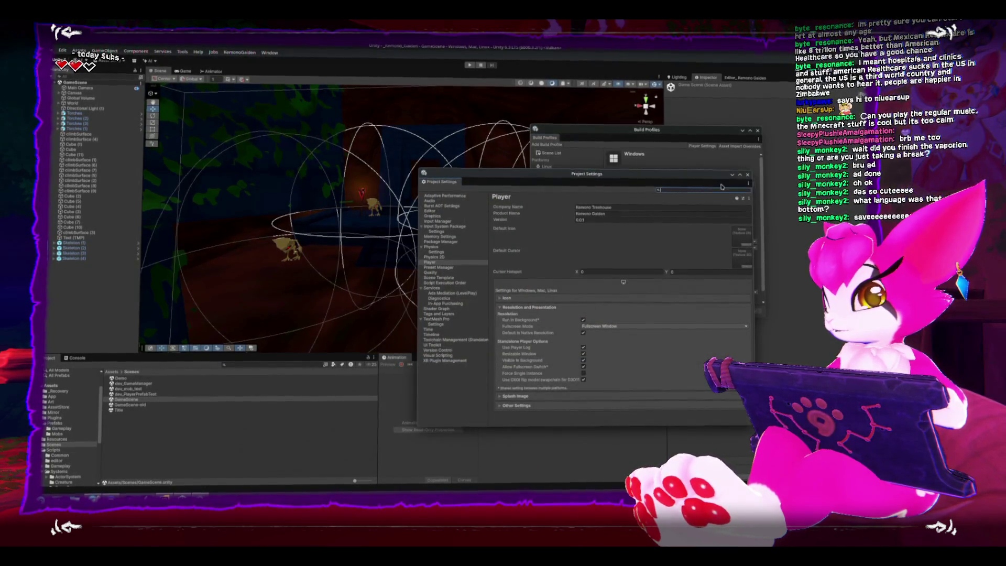
left_click(747, 175)
left_click(732, 225)
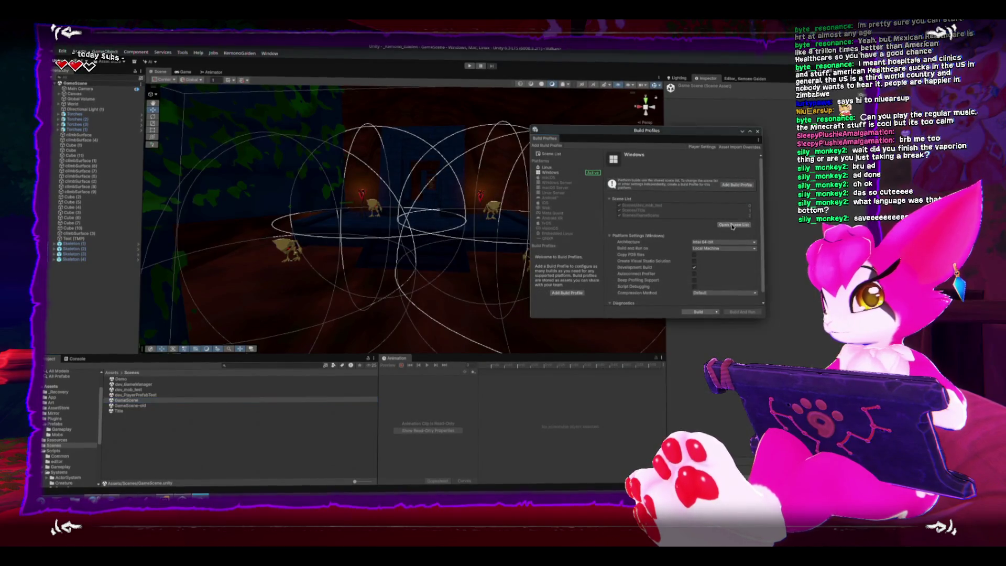
left_click(739, 224)
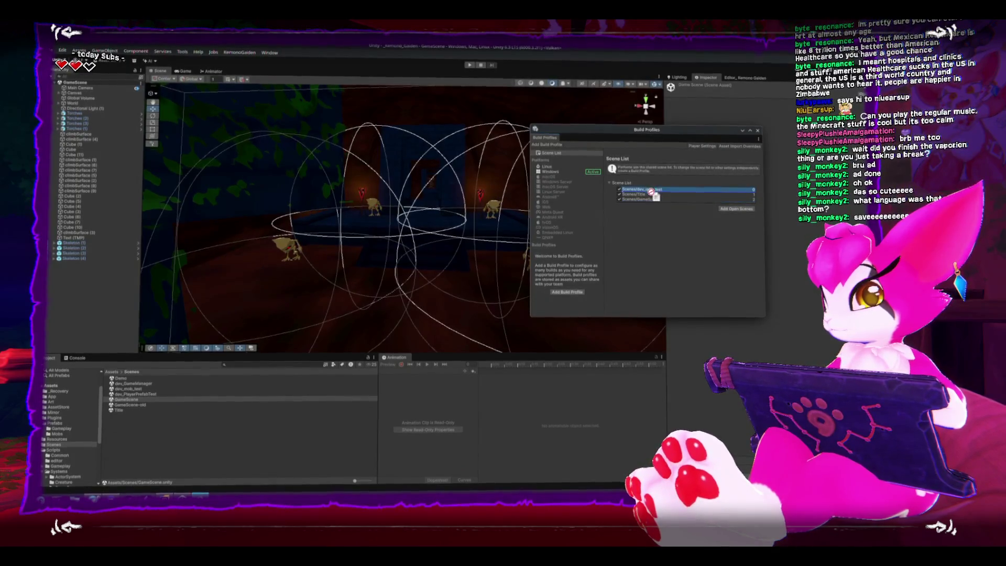
left_click_drag(653, 200, 654, 202)
left_click(757, 131)
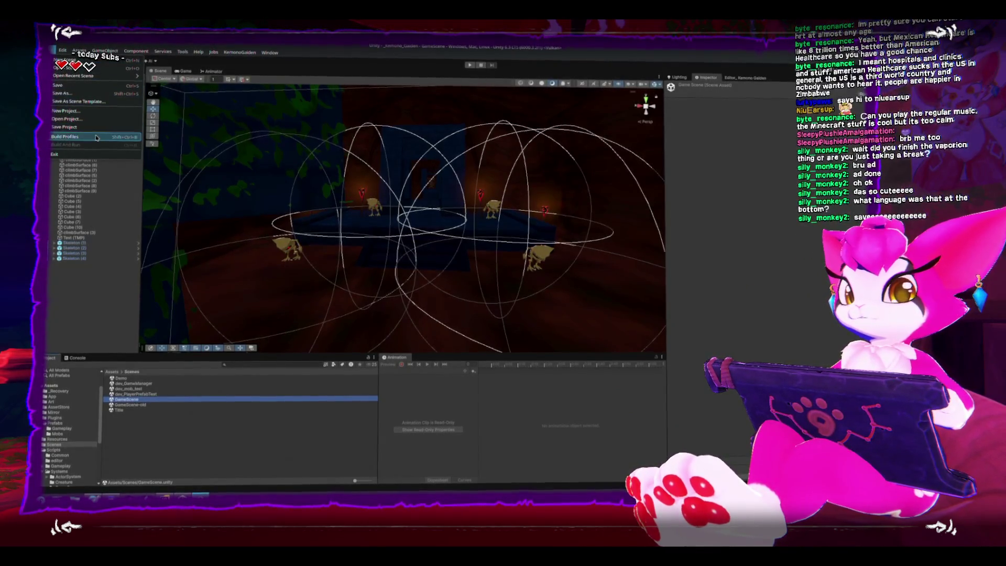
left_click(96, 138)
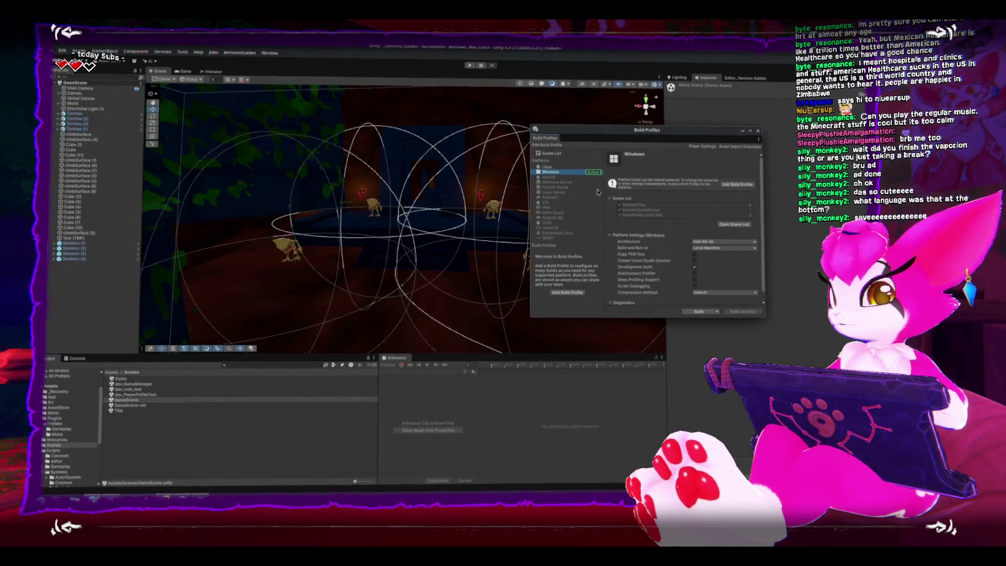
Step: Build Kemono Gaiden for Windows into the KemonoBuild folder, then stop the running game
left_click(695, 311)
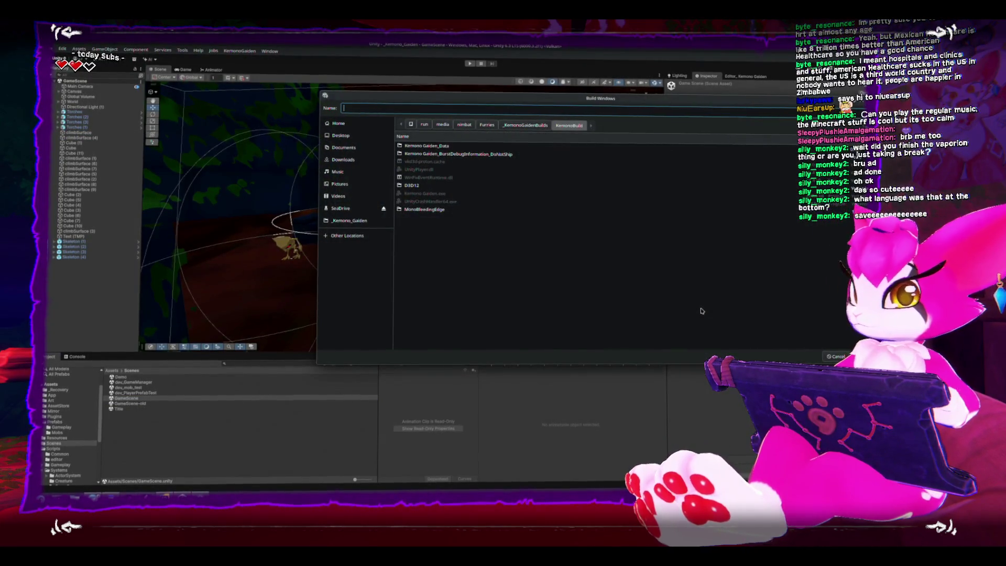
left_click(525, 126)
left_click(420, 155)
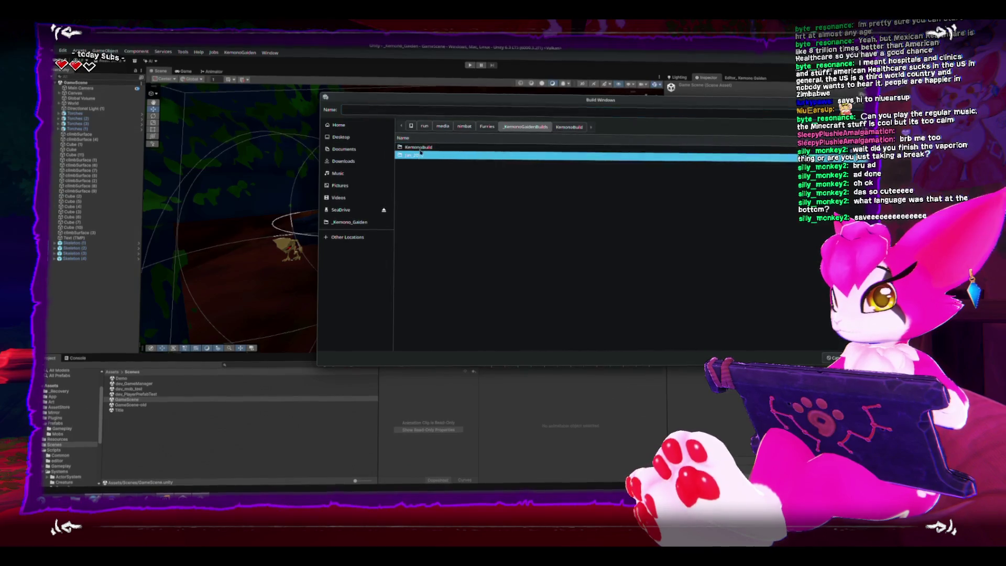
key("Return")
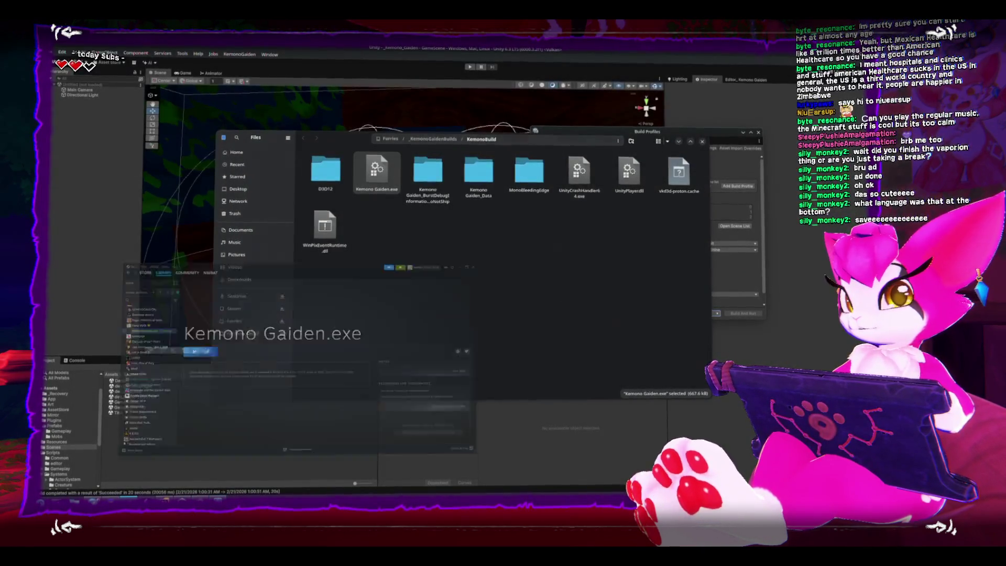
left_click(266, 258)
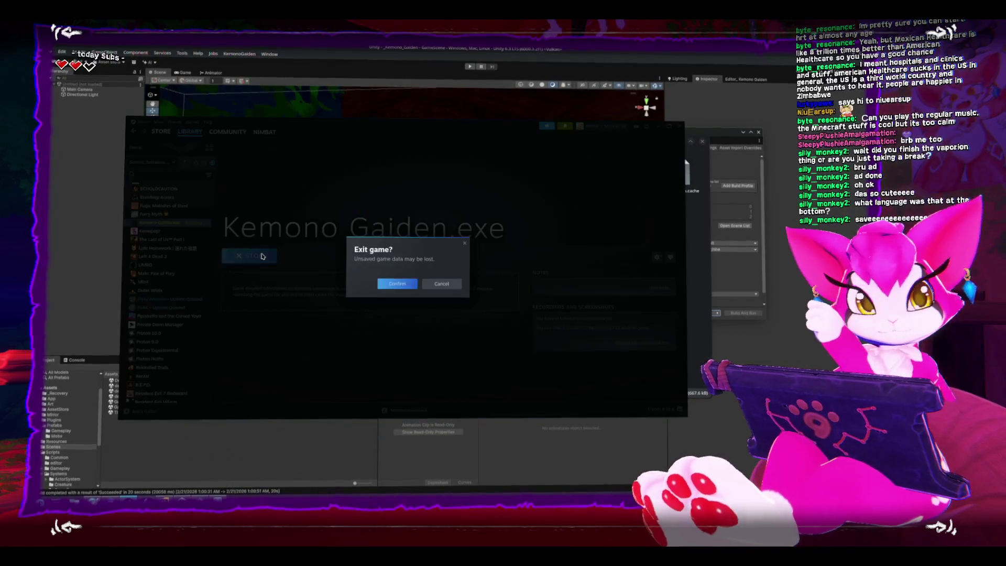
Step: Relaunch the new build from Steam, then enter Unity Play mode and host a session
left_click(397, 284)
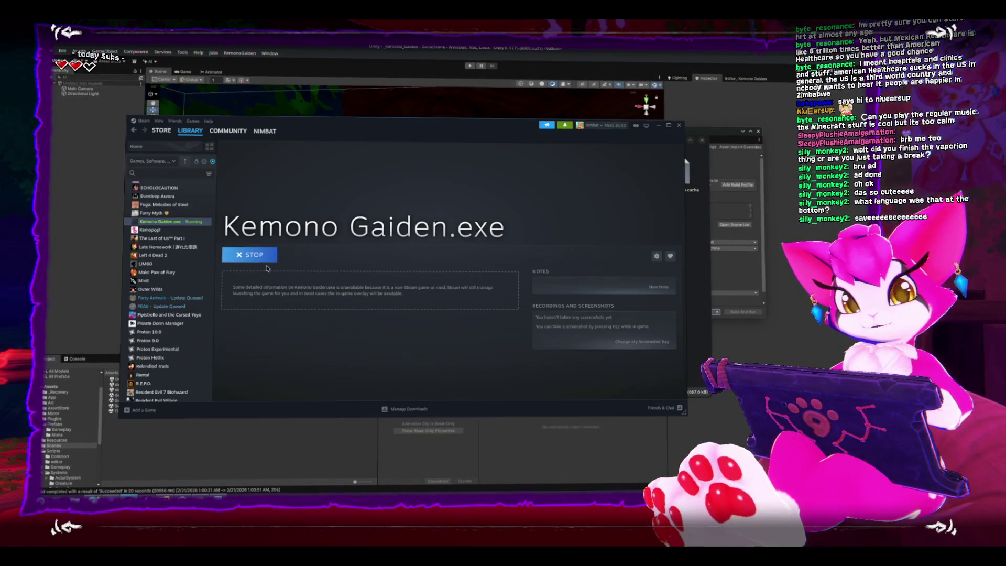
left_click(254, 256)
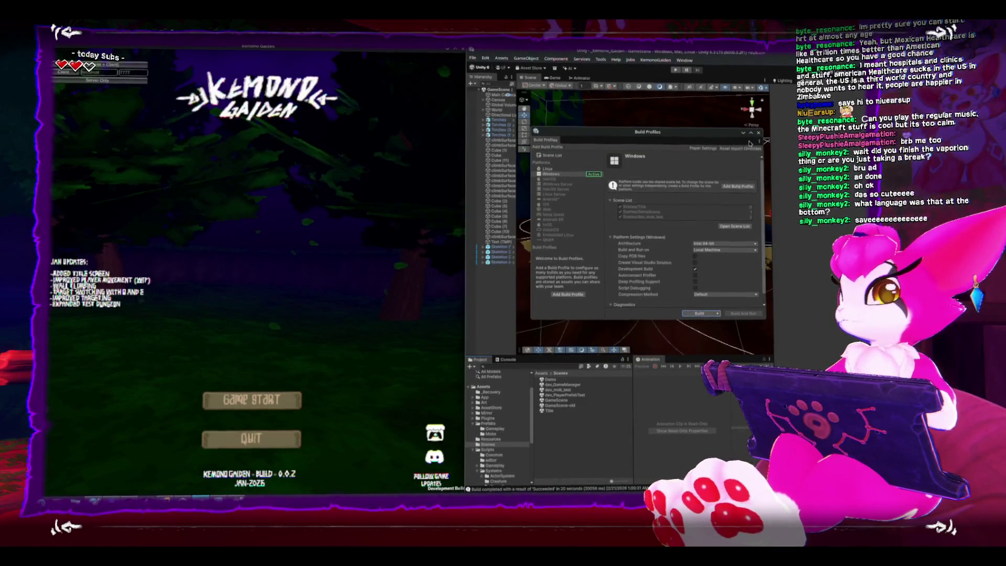
left_click(688, 78)
left_click(676, 69)
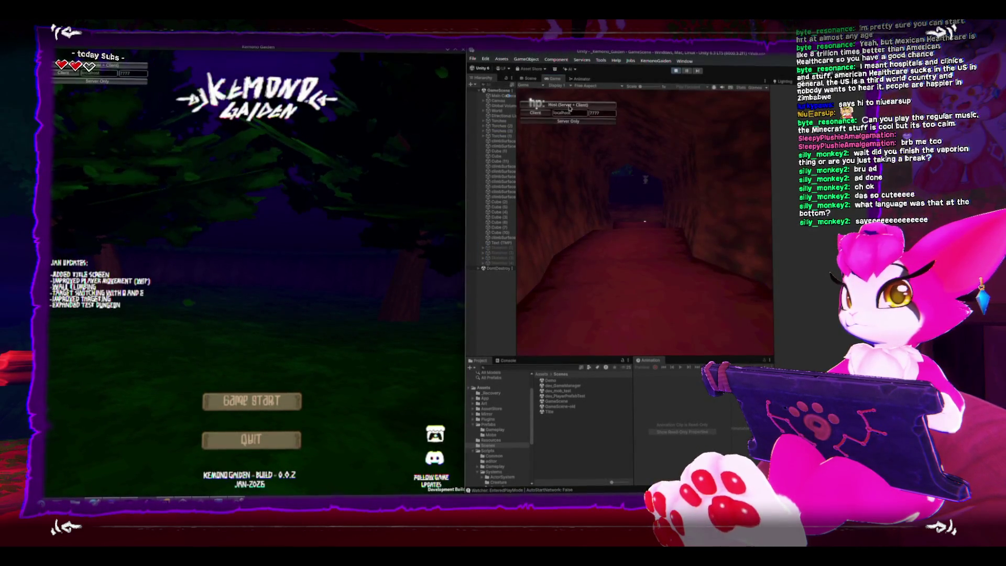
left_click(570, 105)
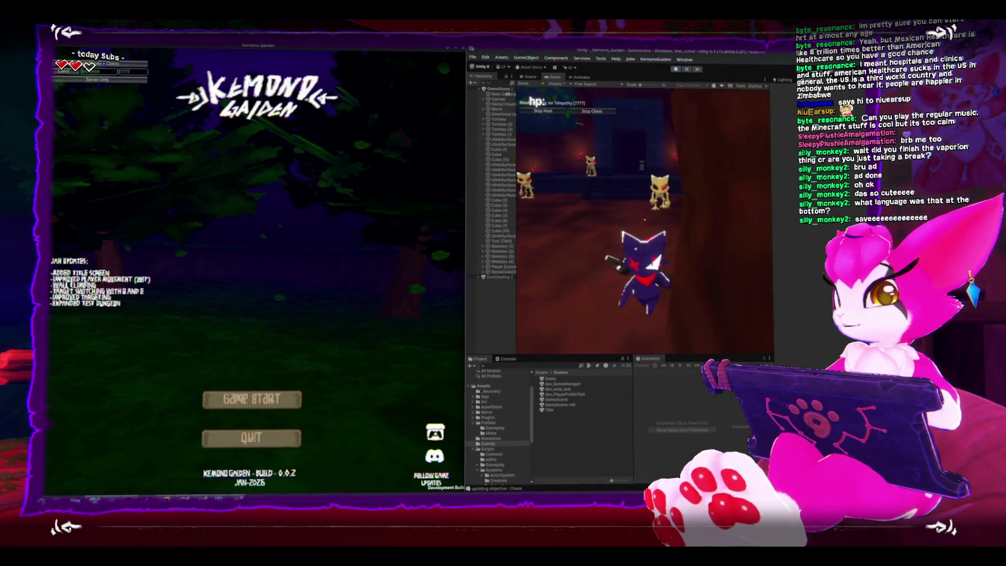
Step: Walk the player into the stair corridor, then disconnect and close the standalone build
key("w")
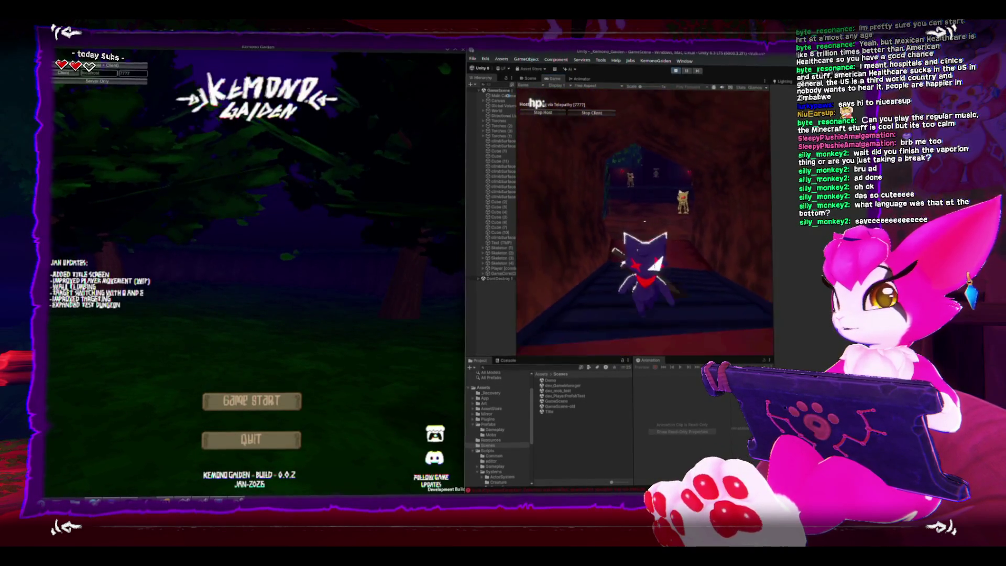
key("Escape")
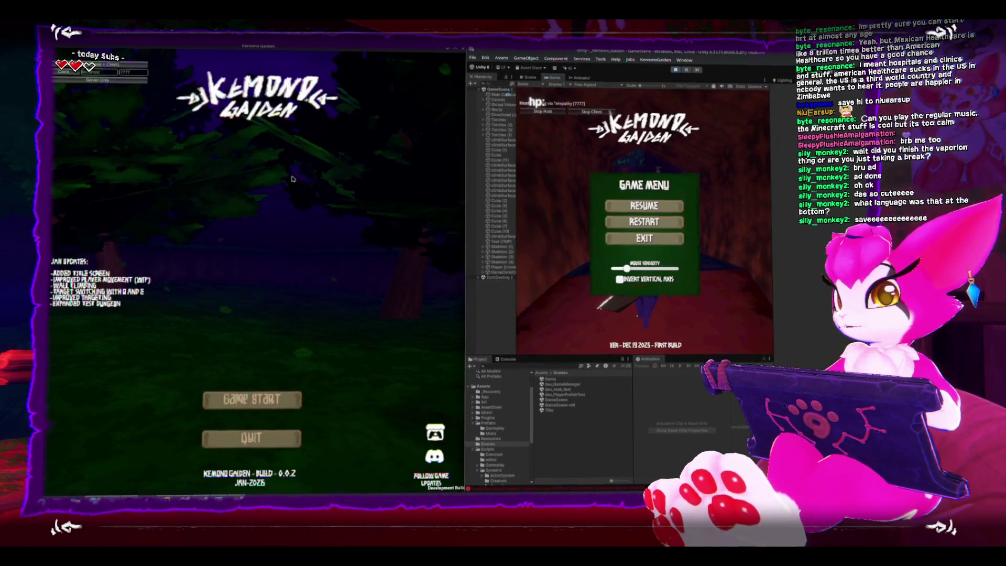
key("Escape")
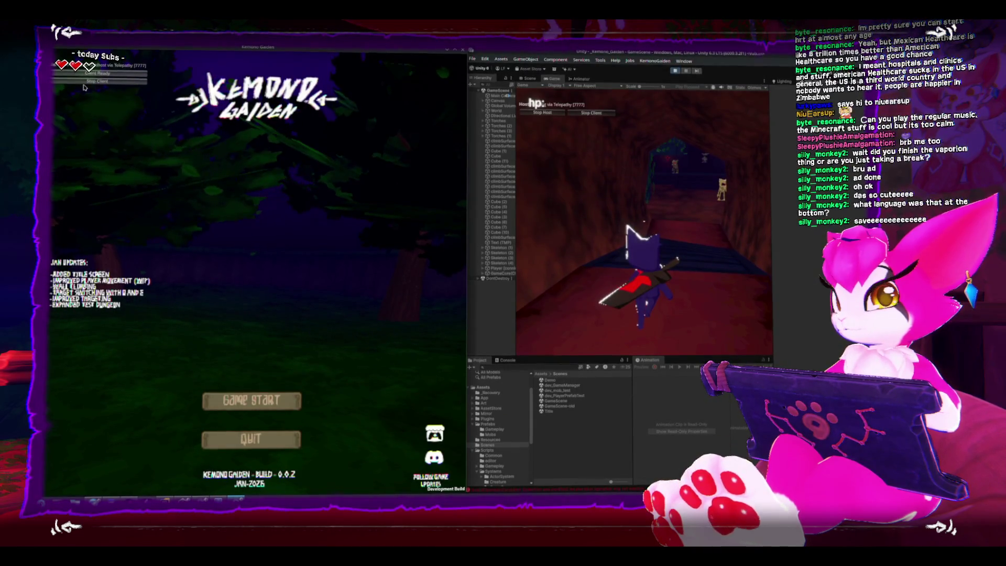
left_click(97, 80)
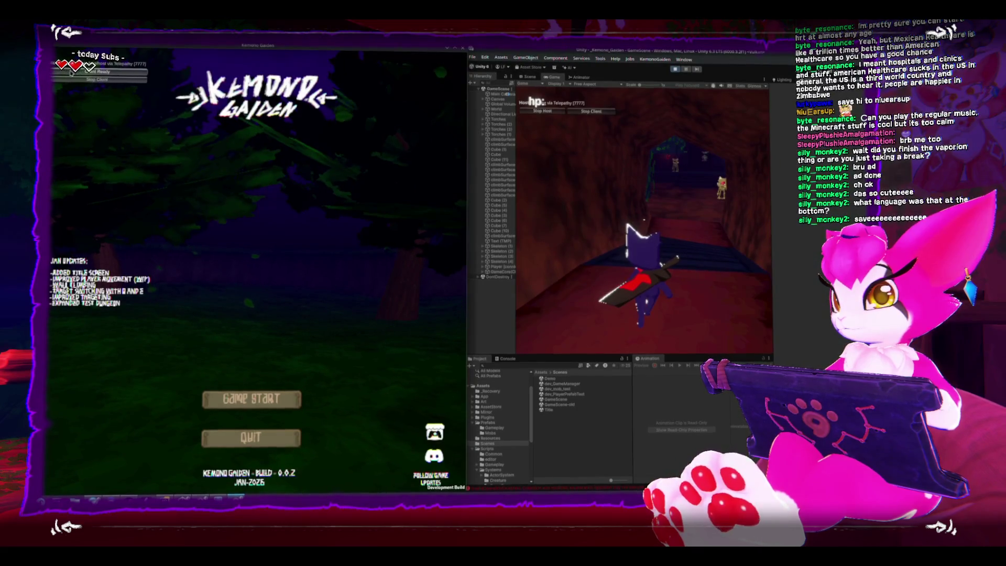
left_click(464, 53)
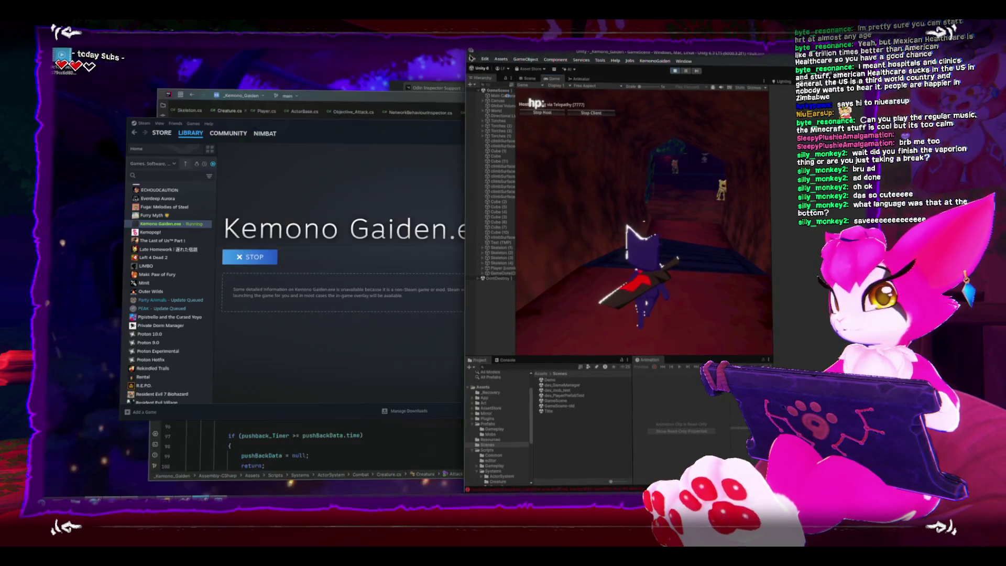
Step: Stop play mode, load the Title scene, maximize the editor and play the title scene
left_click(675, 74)
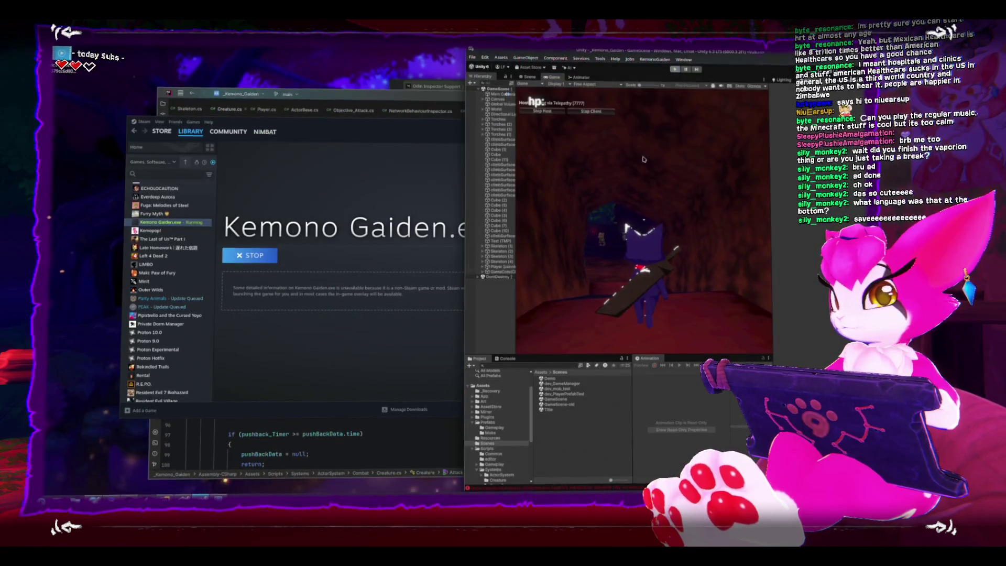
double_click(548, 410)
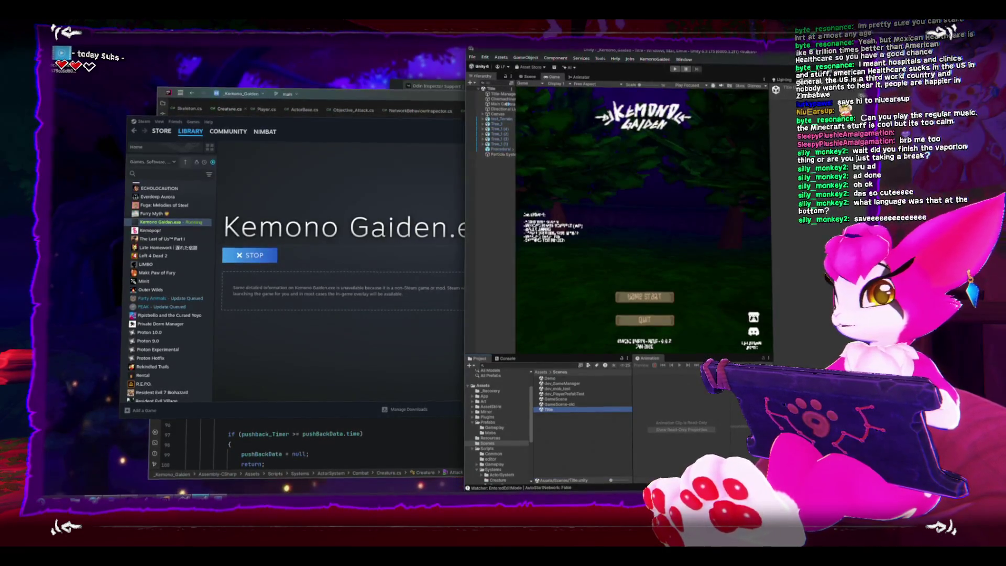
key("super+Up")
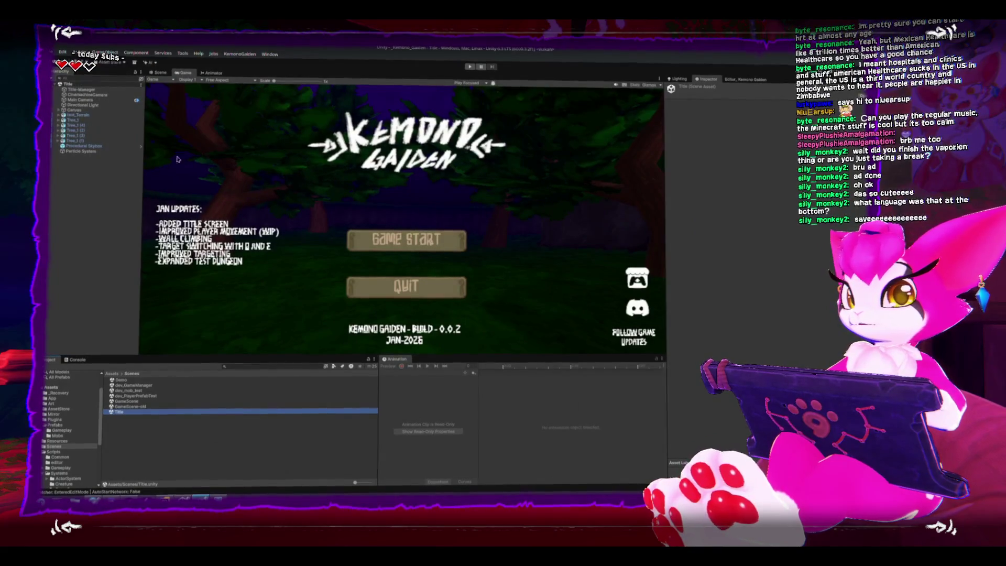
left_click(470, 67)
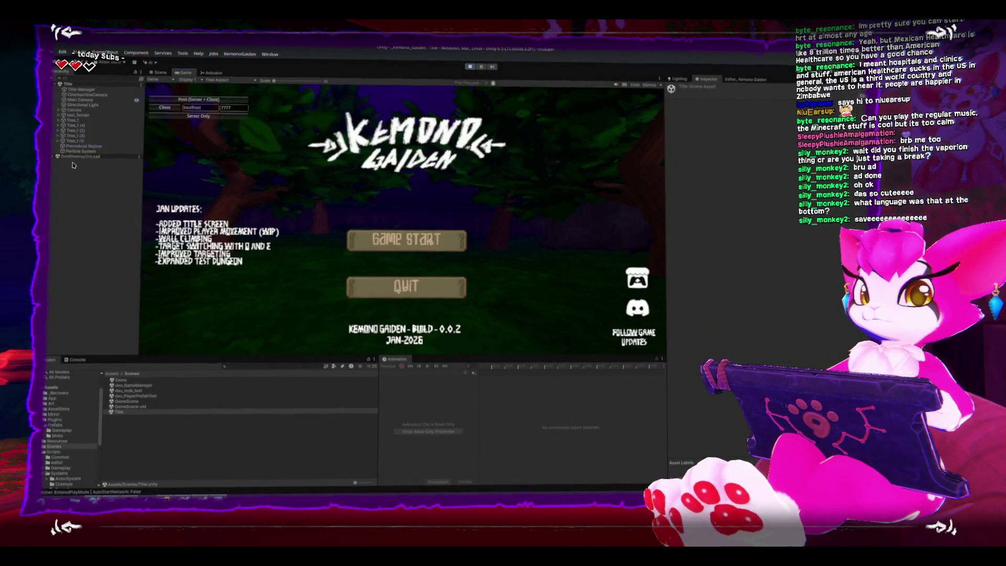
Step: Run the game as Host (Server + Client), check the Console log, then EXIT back to the editor
left_click(56, 158)
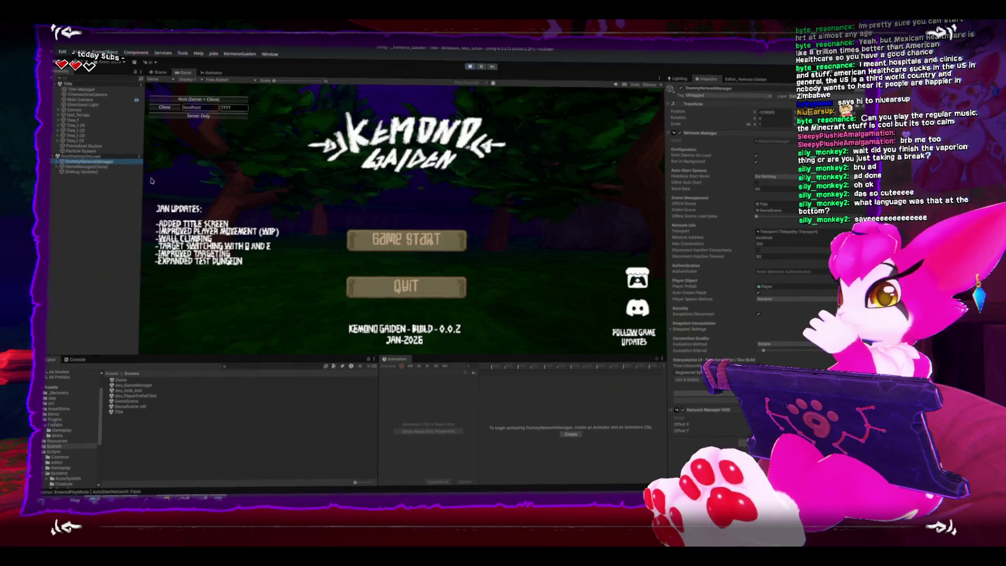
left_click(182, 100)
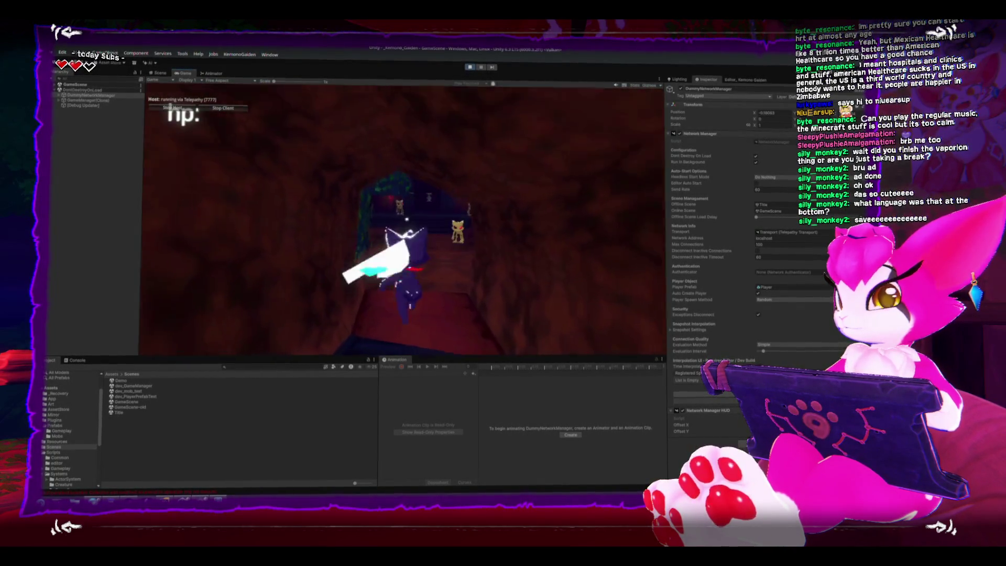
key("Escape")
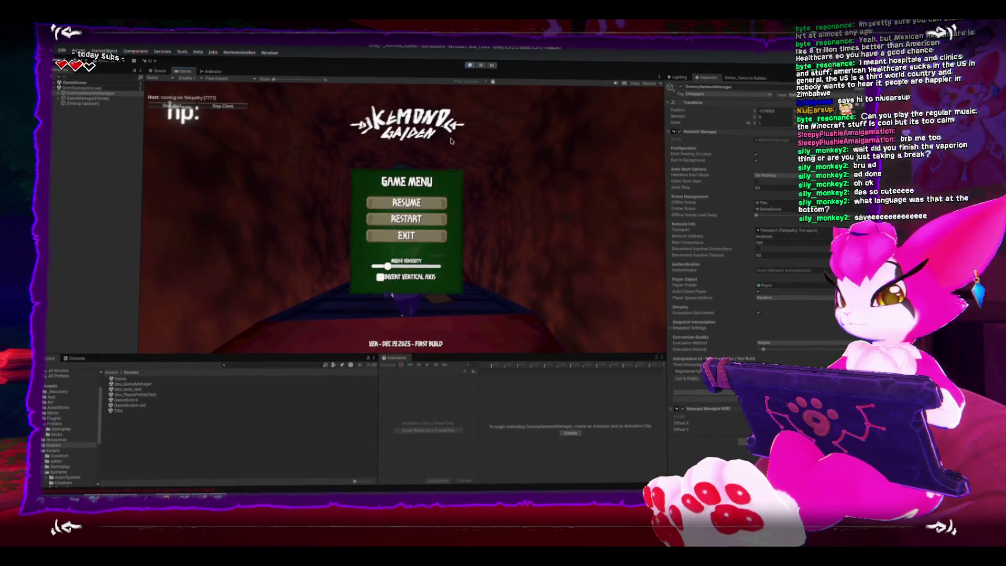
key("Escape")
left_click(75, 359)
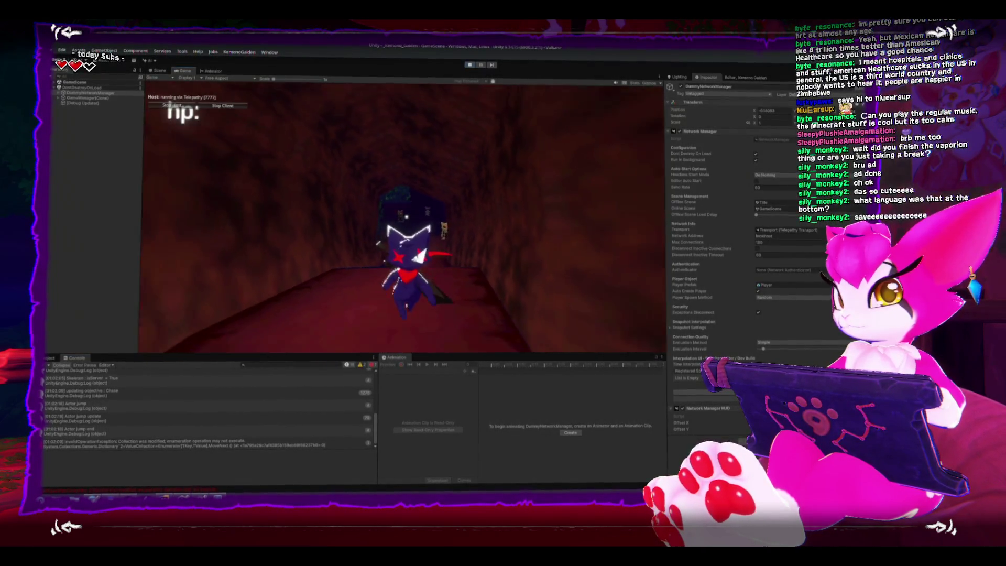
left_click(414, 241)
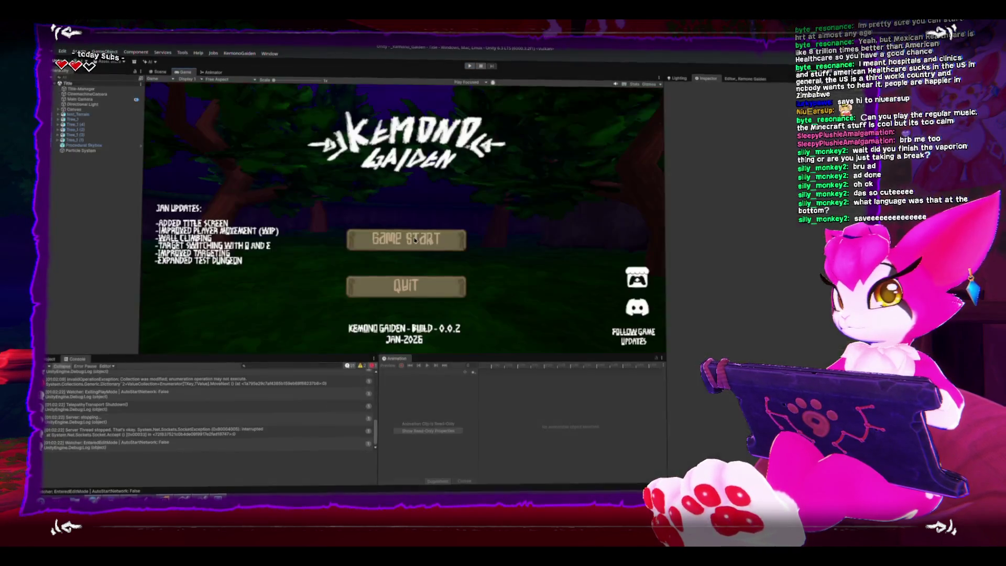
left_click(52, 52)
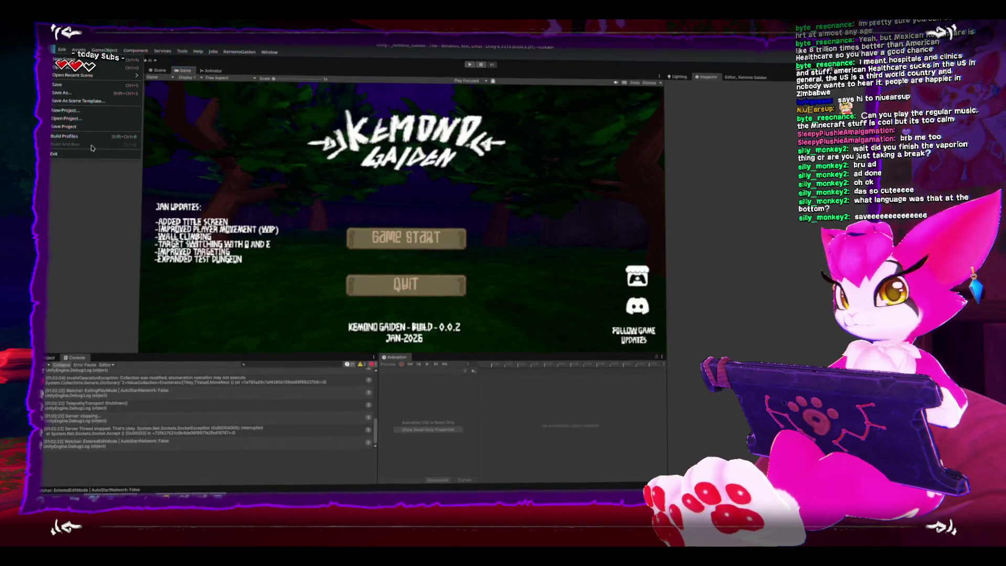
Step: Save the project, then stop the running Kemono Gaiden.exe in Steam and confirm the exit
left_click(77, 127)
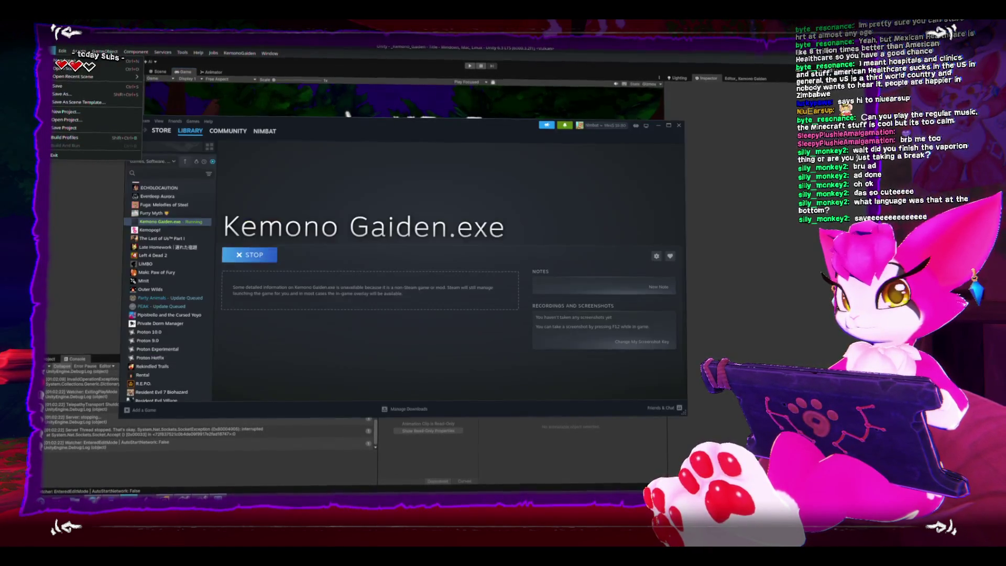
left_click(250, 255)
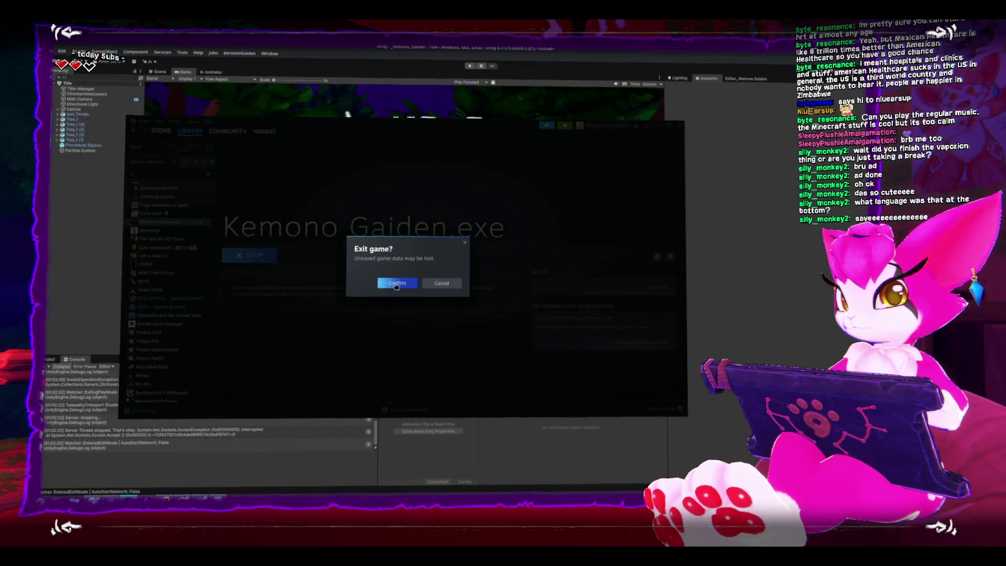
left_click(397, 283)
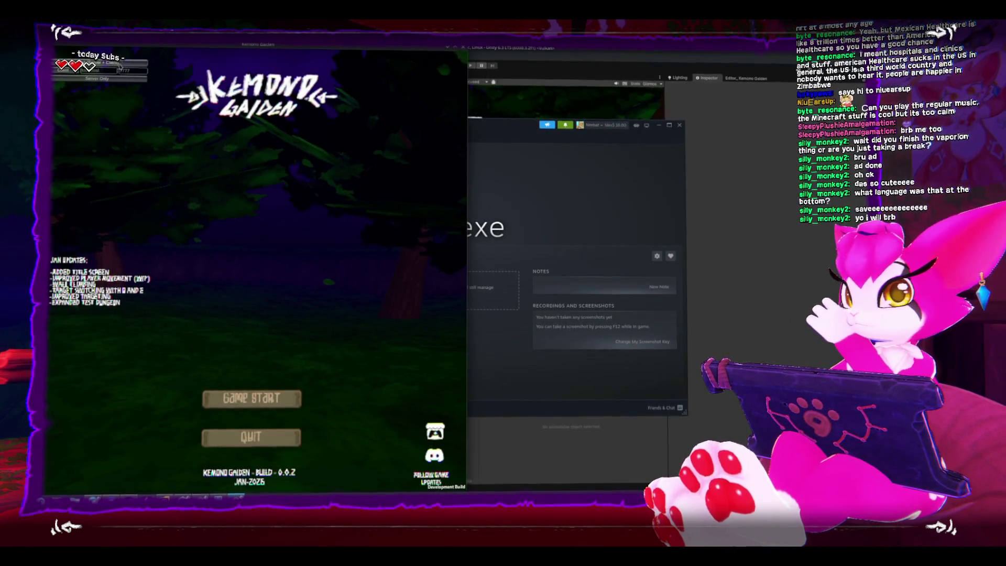
Step: Start a new game in the build, then restart Unity play mode so it joins as client
left_click(252, 398)
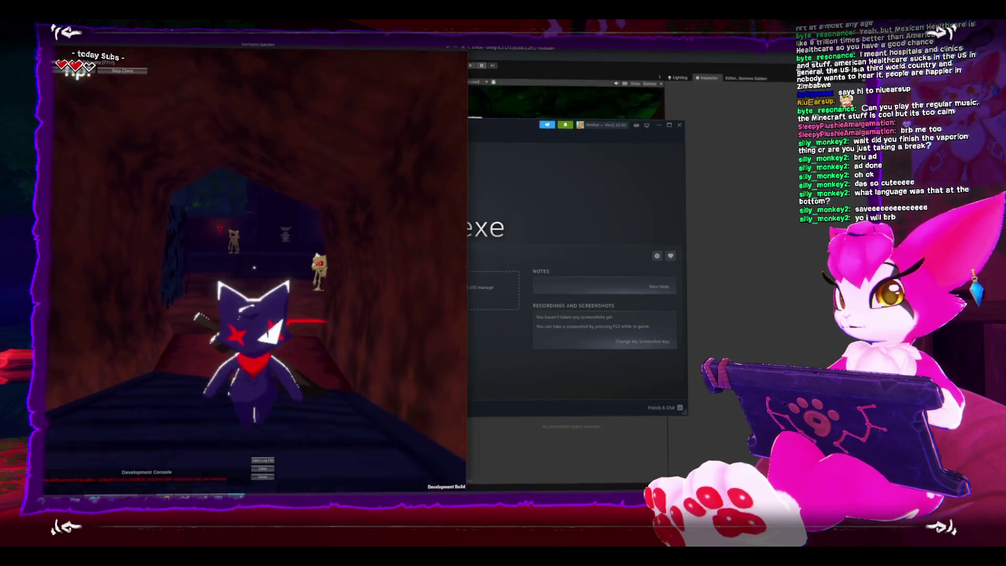
key("Escape")
left_click(743, 250)
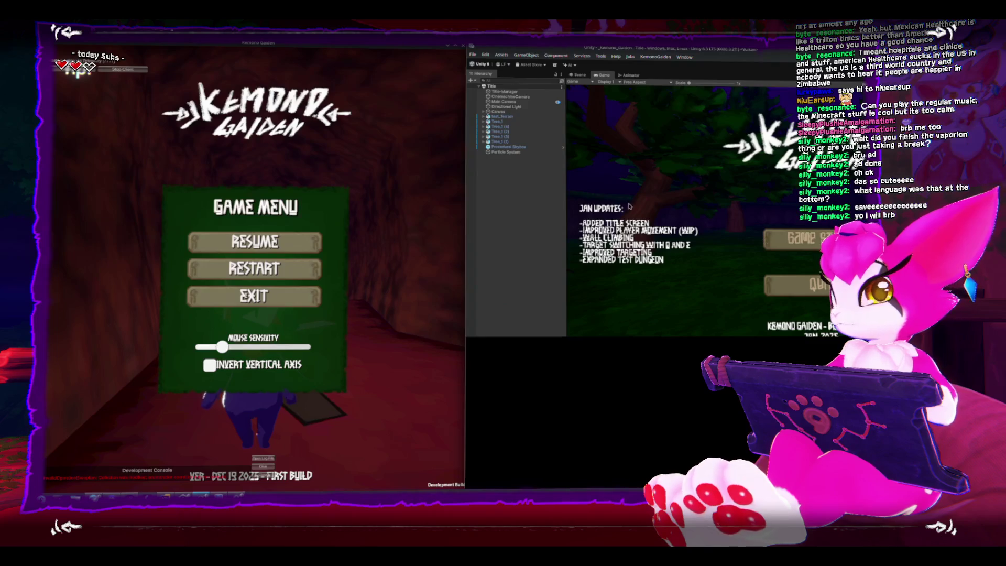
key("ctrl+p")
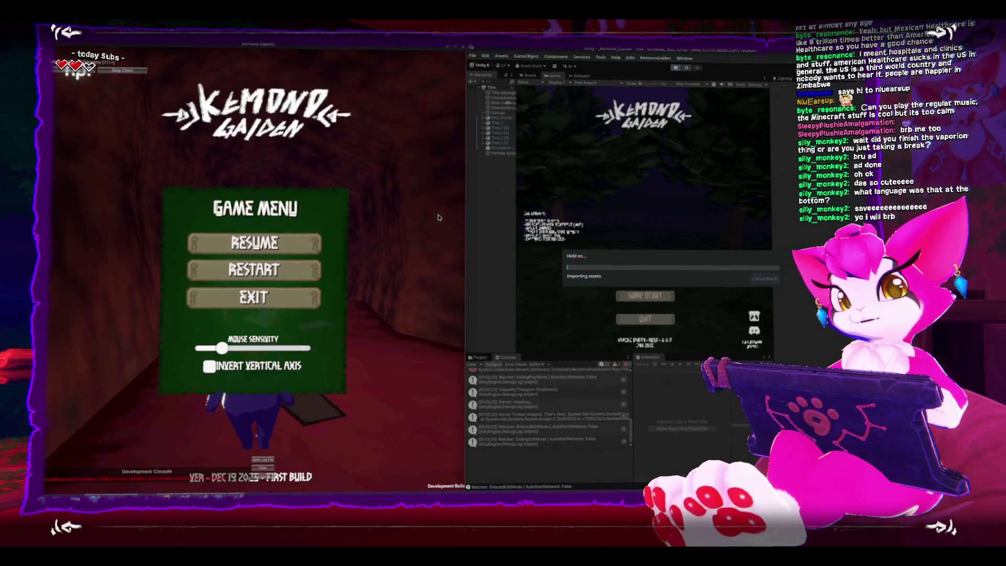
key("ctrl+p")
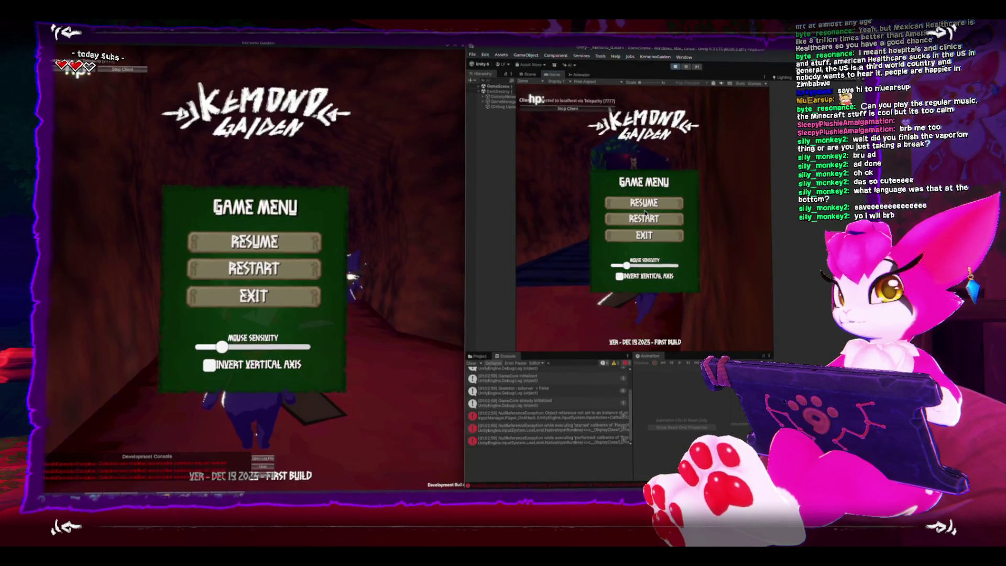
Step: Dismiss the pause menus in both the build and the editor's game view to resume play
key("Escape")
key("w")
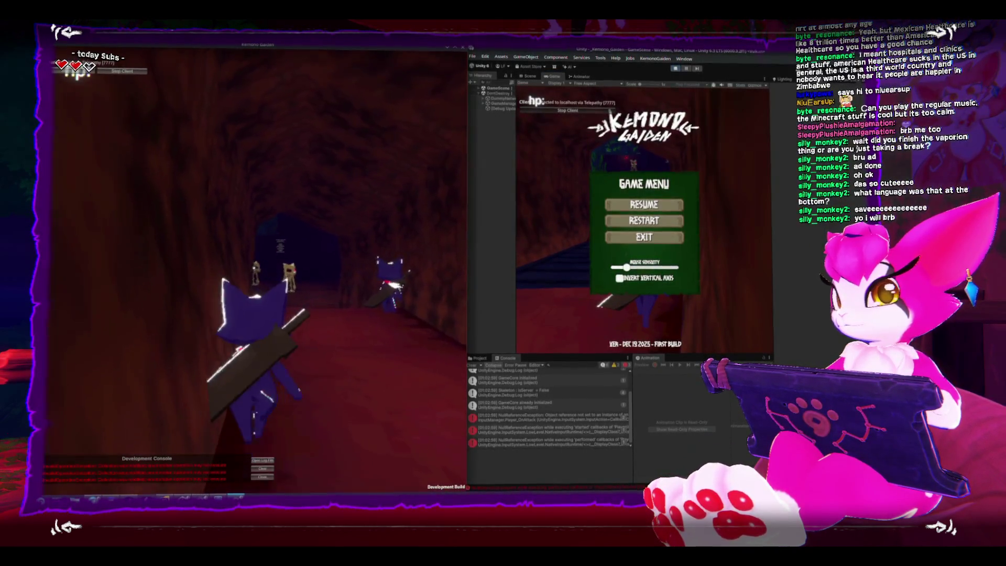
key("Escape")
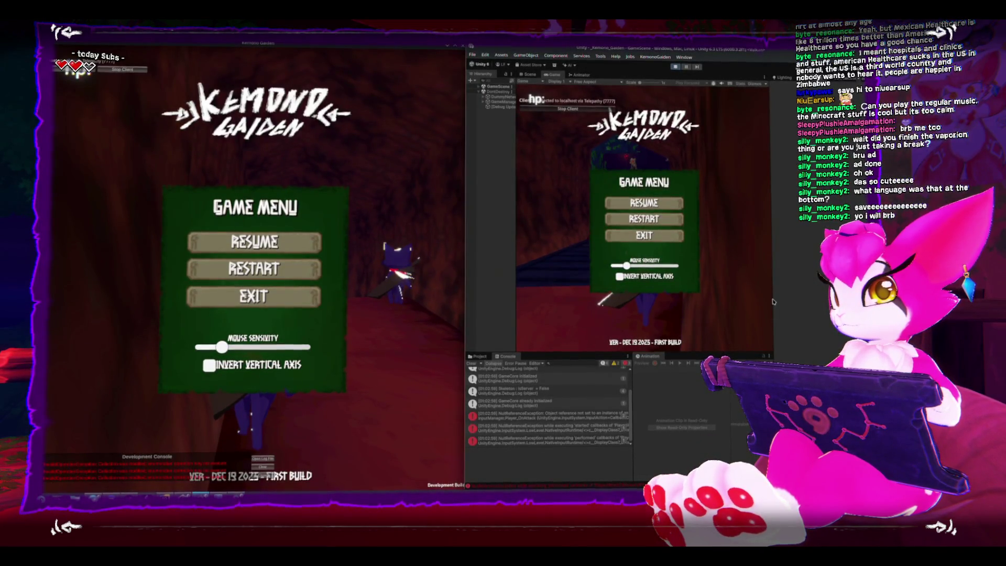
left_click(655, 205)
key("Escape")
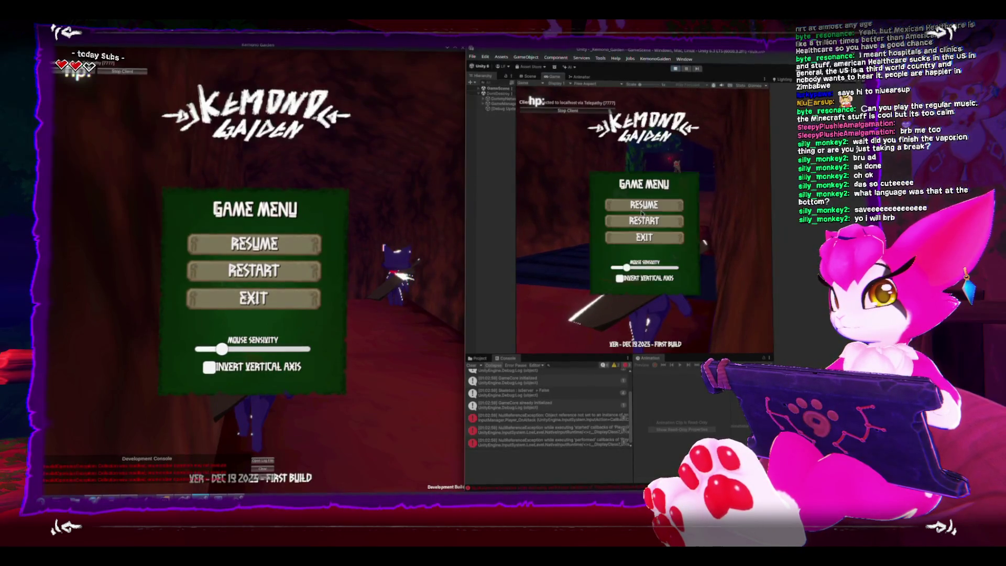
key("Escape")
key("Escape")
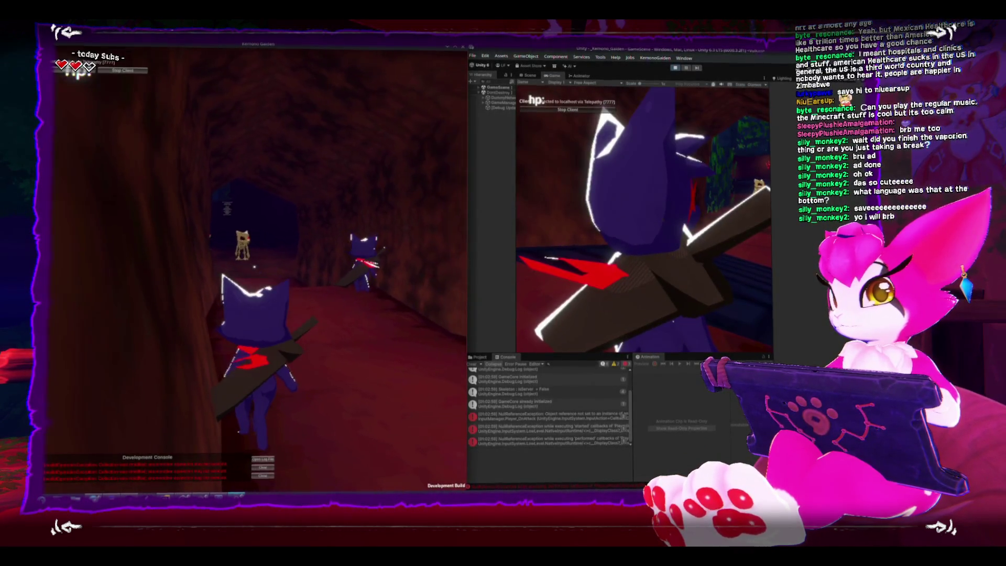
Step: Walk the character into the skeleton room so the skeletons close in, then pause the build
key("w")
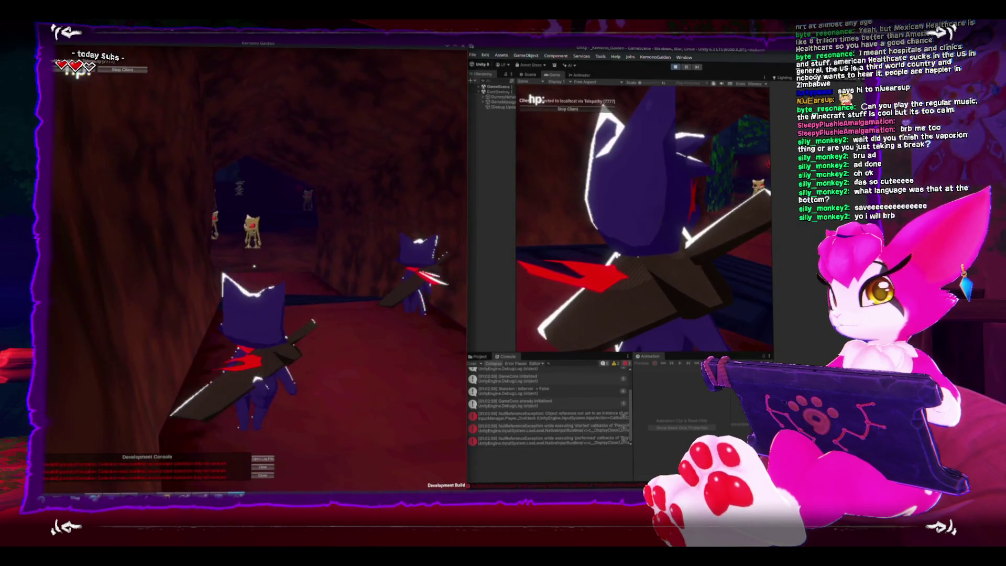
key("w")
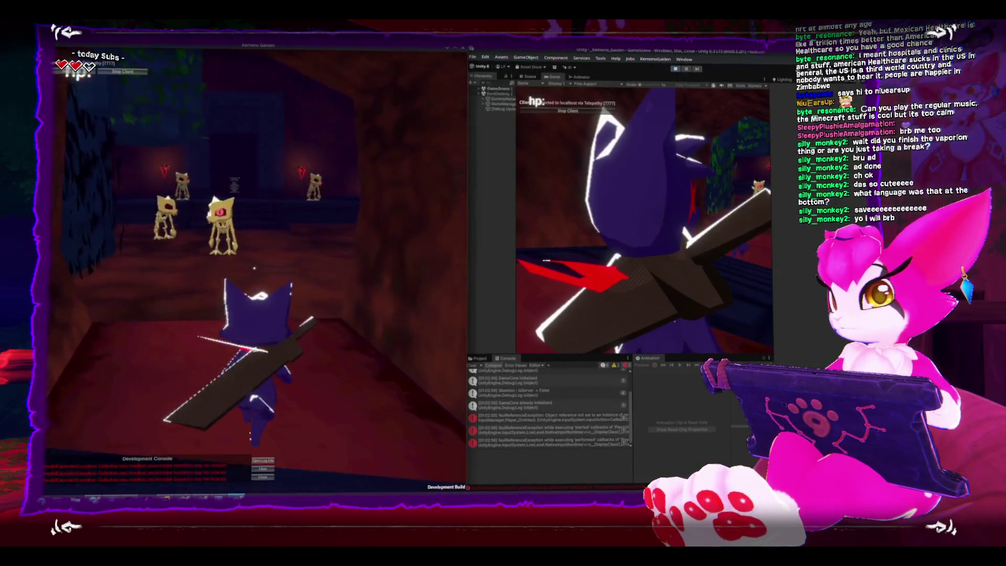
key("w")
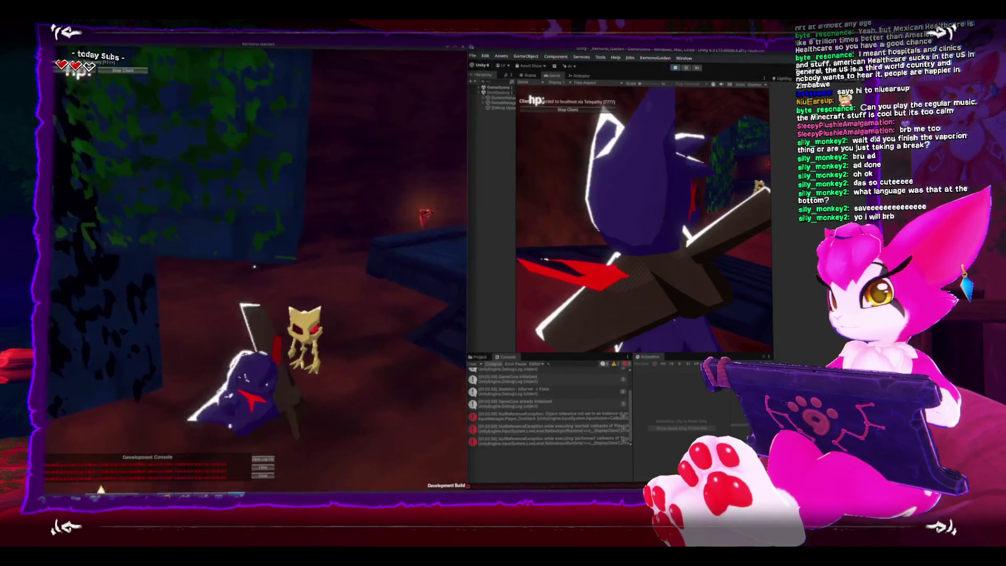
key("w")
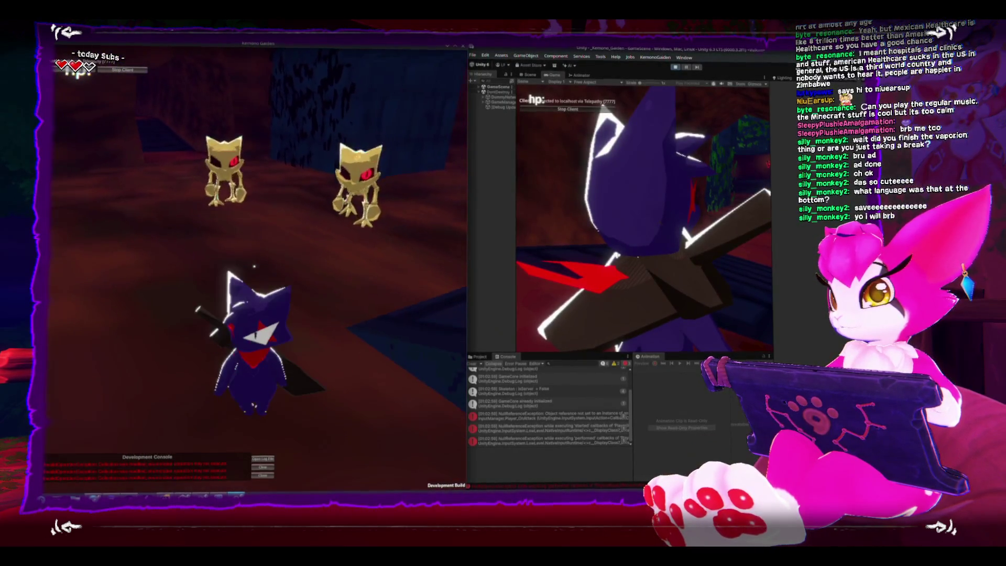
key("w")
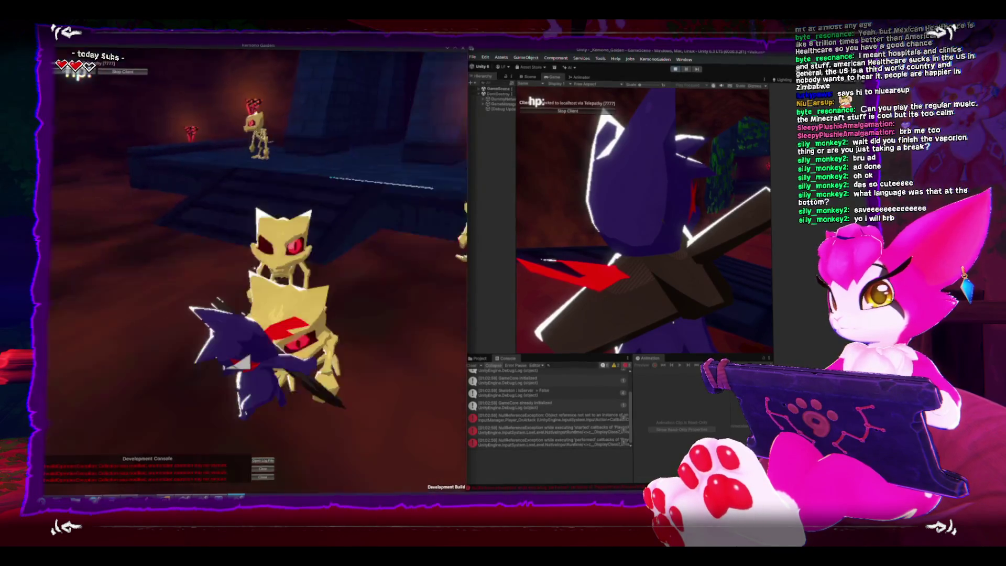
key("w")
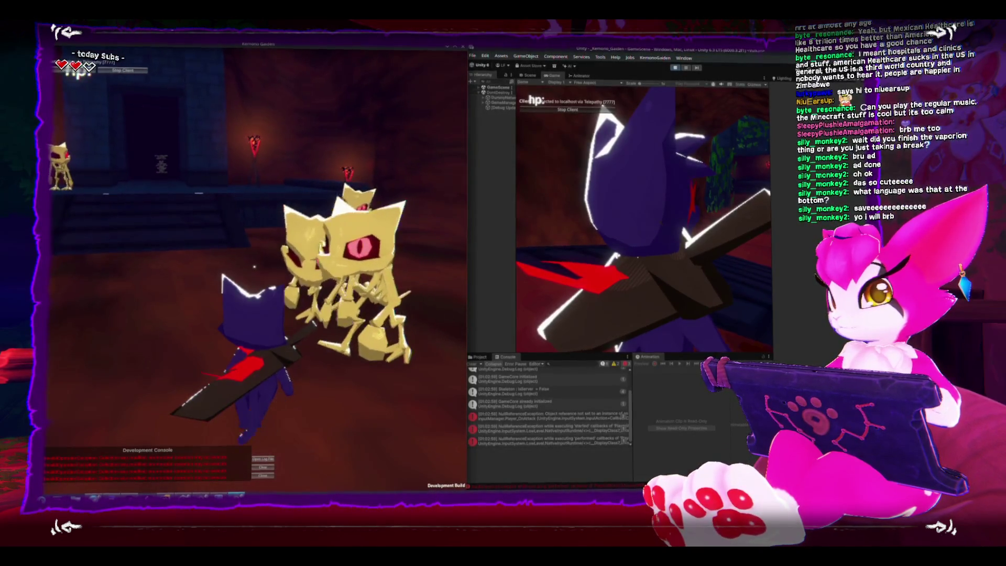
key("w")
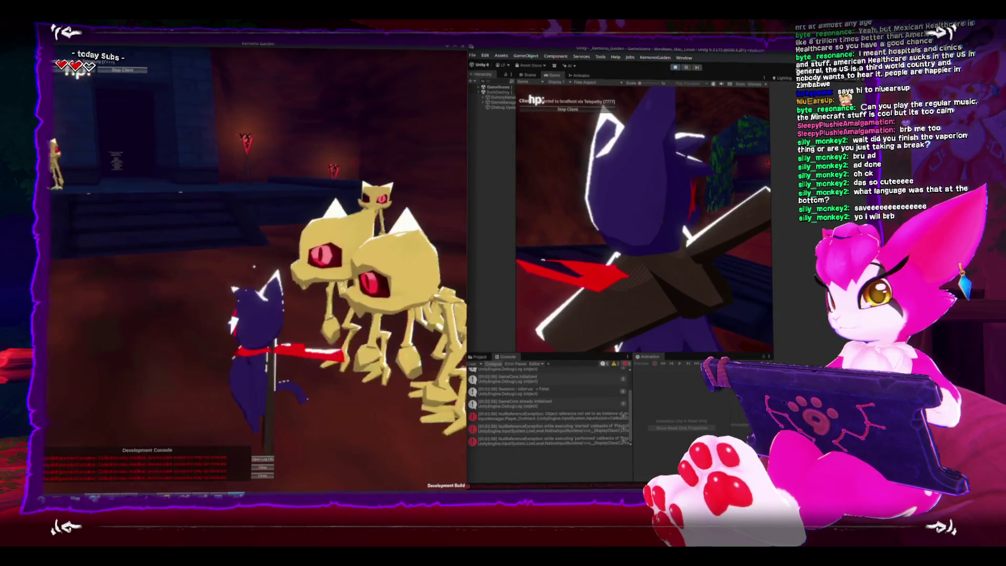
key("s")
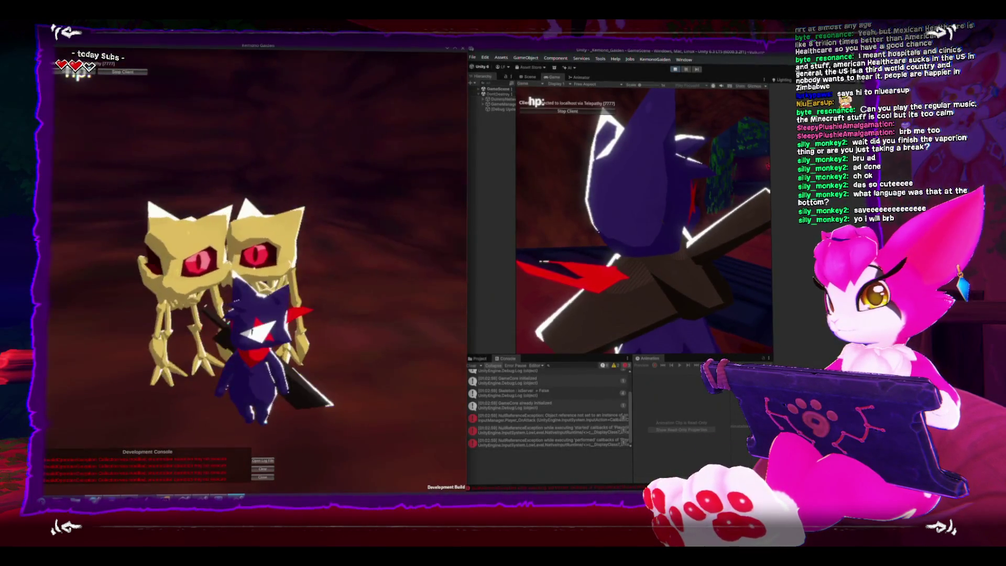
key("Escape")
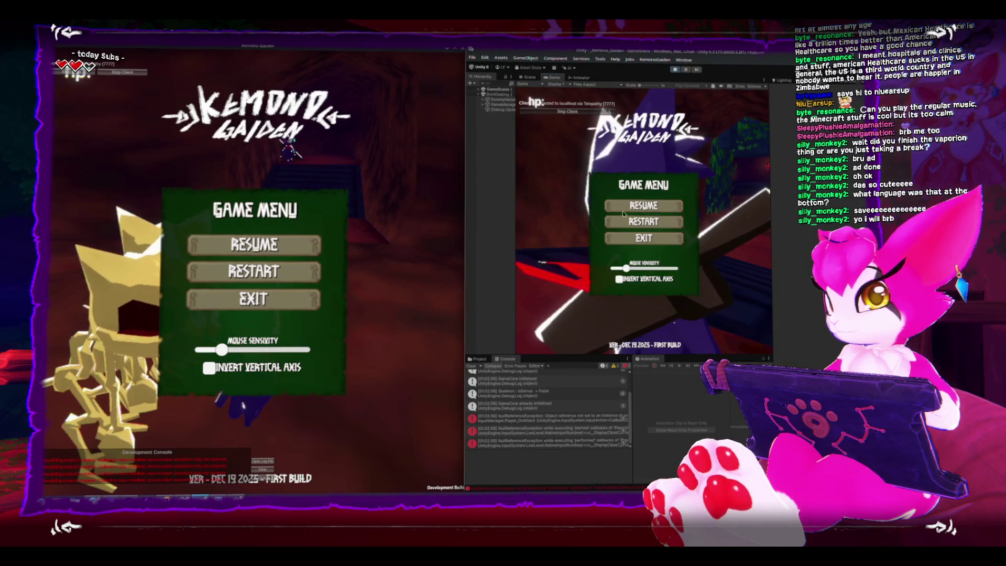
left_click(593, 212)
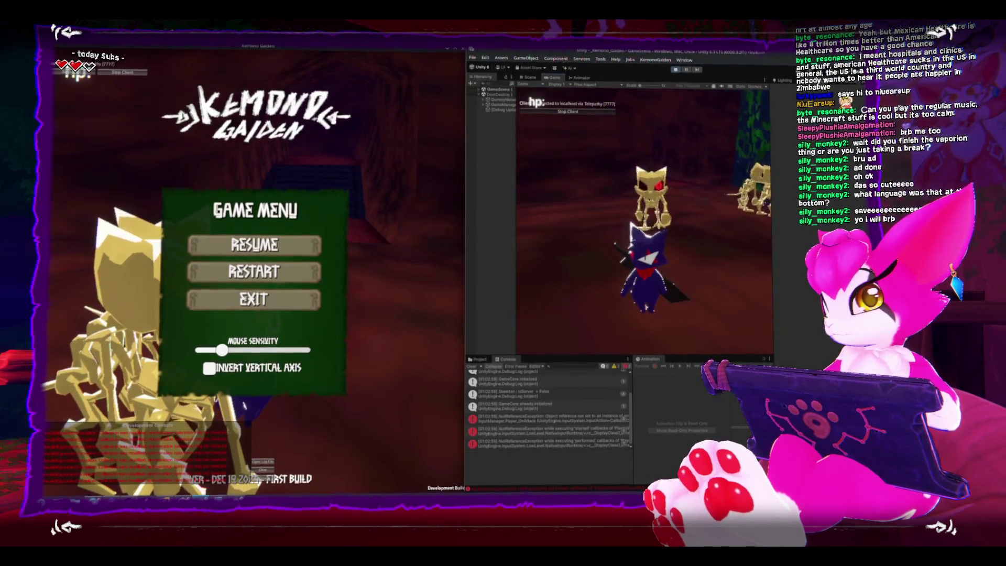
Step: Make the editor's character jump, then pause both the built game and the editor's game
key("space")
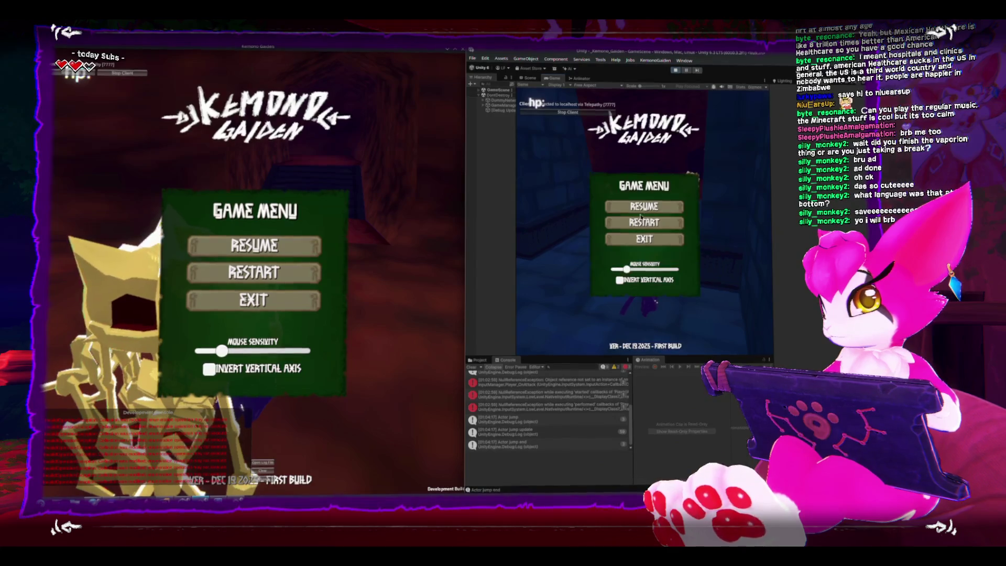
key("Escape")
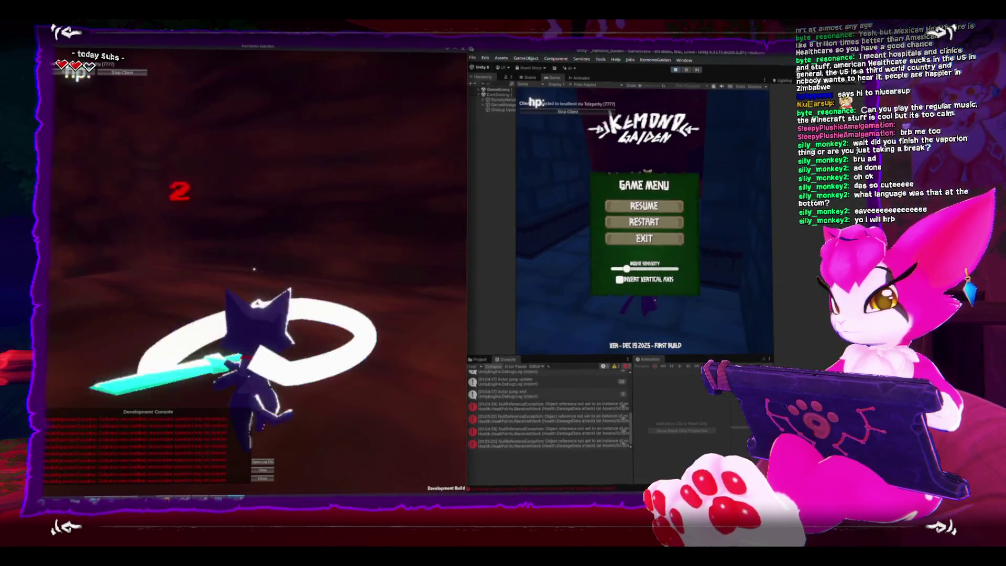
key("Escape")
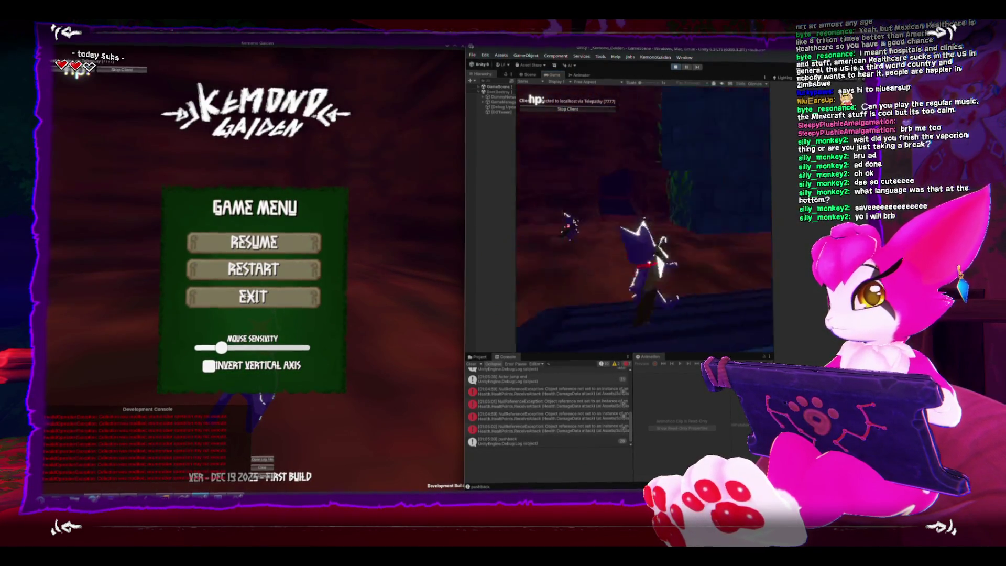
key("Escape")
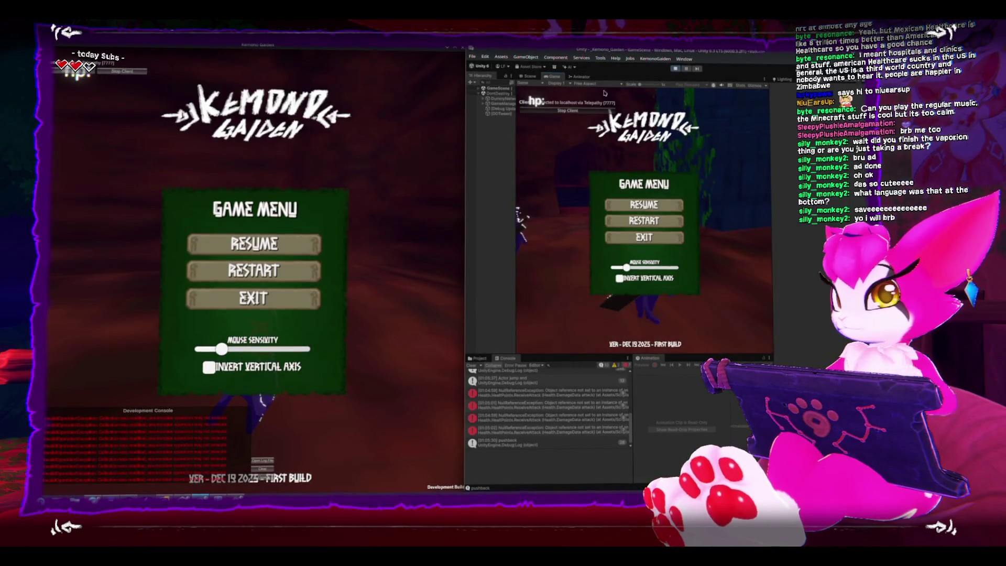
Step: Close the Kemono Gaiden build, stop play mode and maximize the Unity editor
left_click(461, 49)
left_click(675, 68)
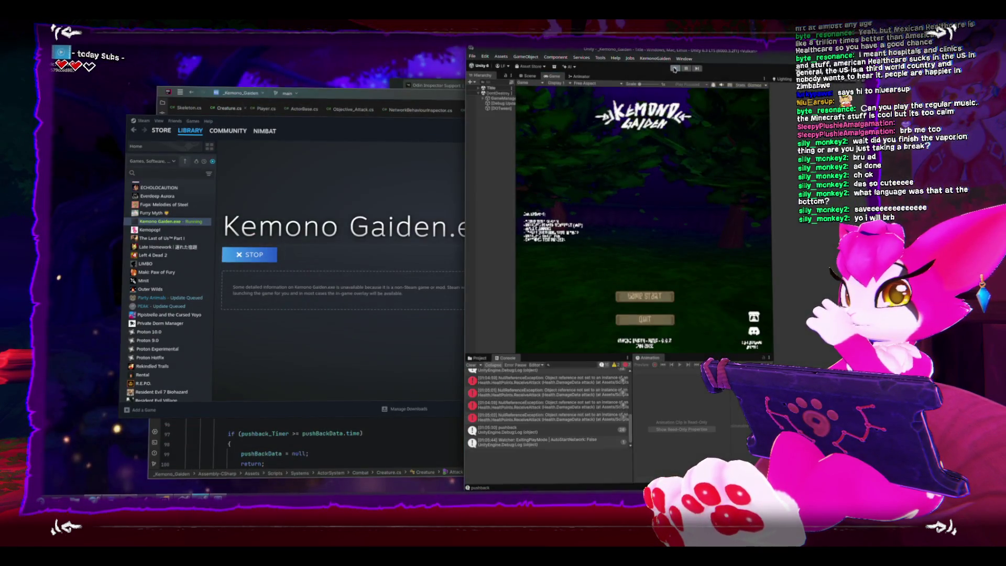
double_click(672, 52)
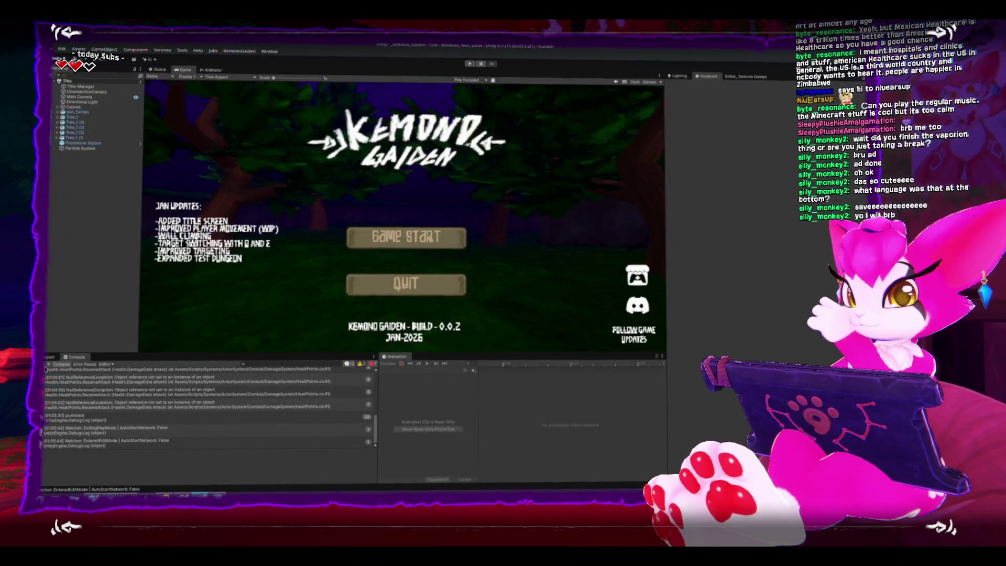
Step: Open GameScene and frame the skeletons around Skeleton (2) in the Scene view
left_click(51, 357)
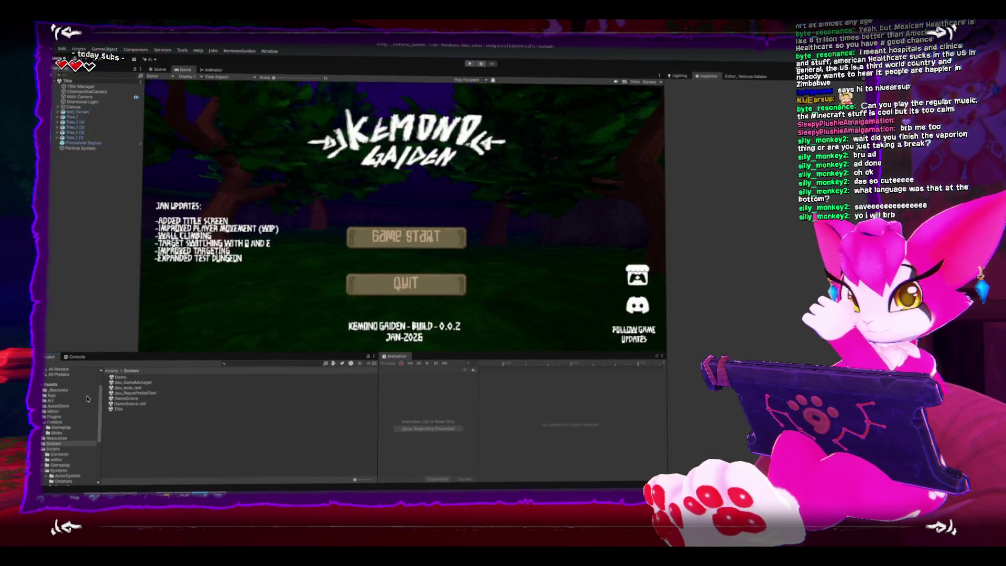
double_click(128, 399)
left_click(402, 241)
left_click(168, 72)
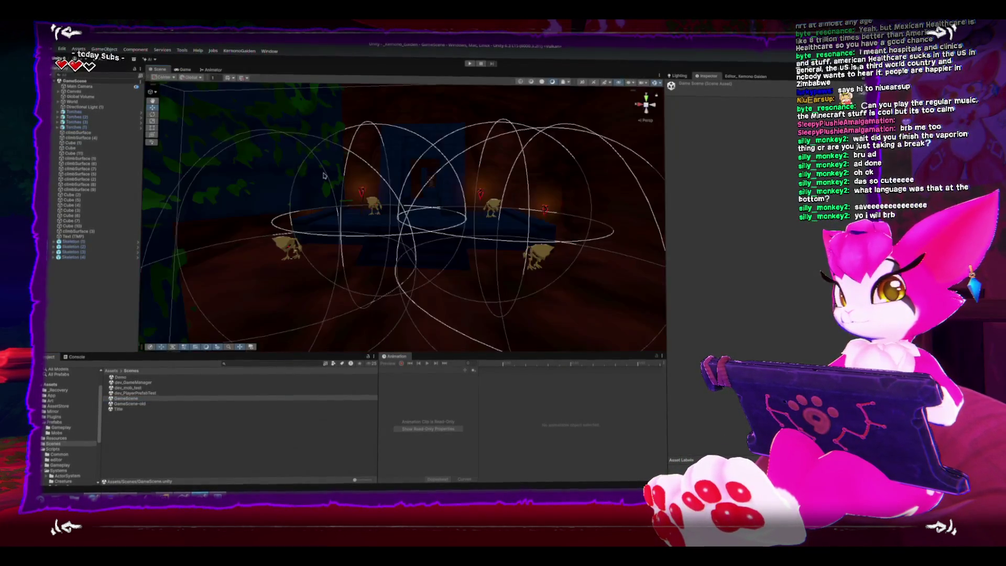
left_click_drag(433, 261, 373, 210)
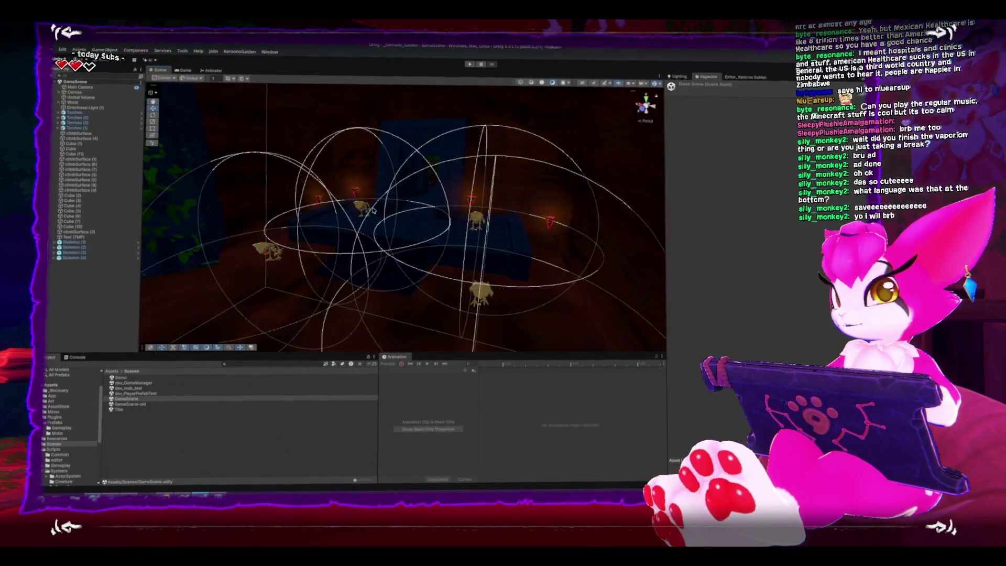
double_click(74, 248)
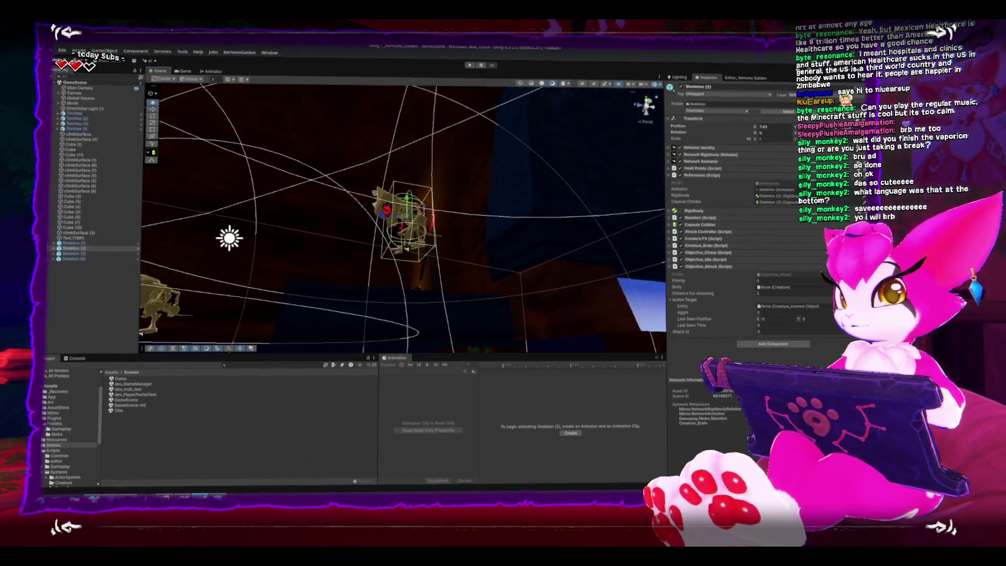
left_click_drag(419, 262, 442, 292)
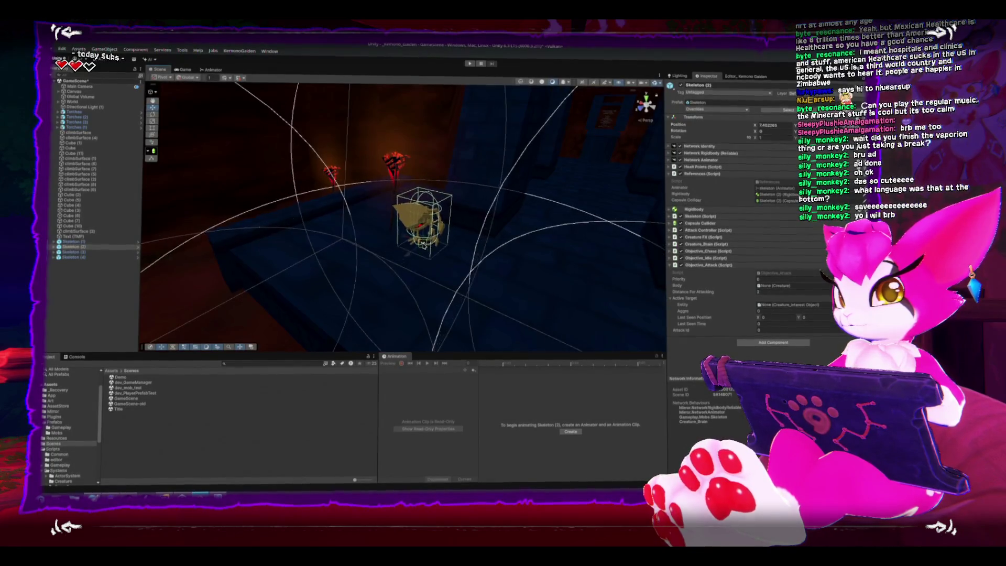
scroll(420, 266, "down", 5)
mouse_move(420, 266)
left_mouse_down()
mouse_move(441, 183)
mouse_move(402, 200)
mouse_move(394, 220)
mouse_move(403, 175)
left_mouse_up()
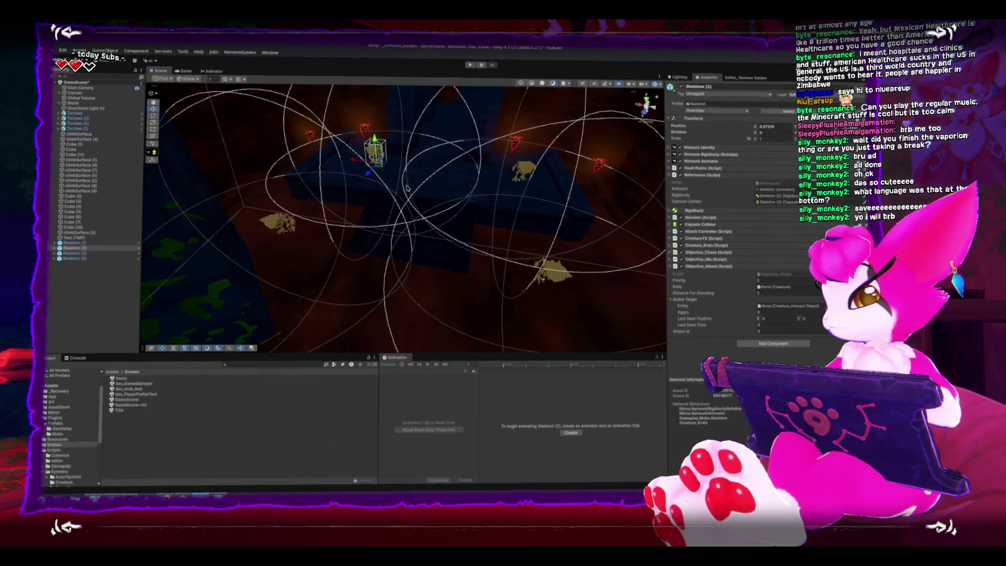
Step: Delete the two extra skeletons, keeping Skeleton (1), and open its Objective_Attack script
left_click(499, 199)
left_click(522, 175)
key("Delete")
left_click(550, 267)
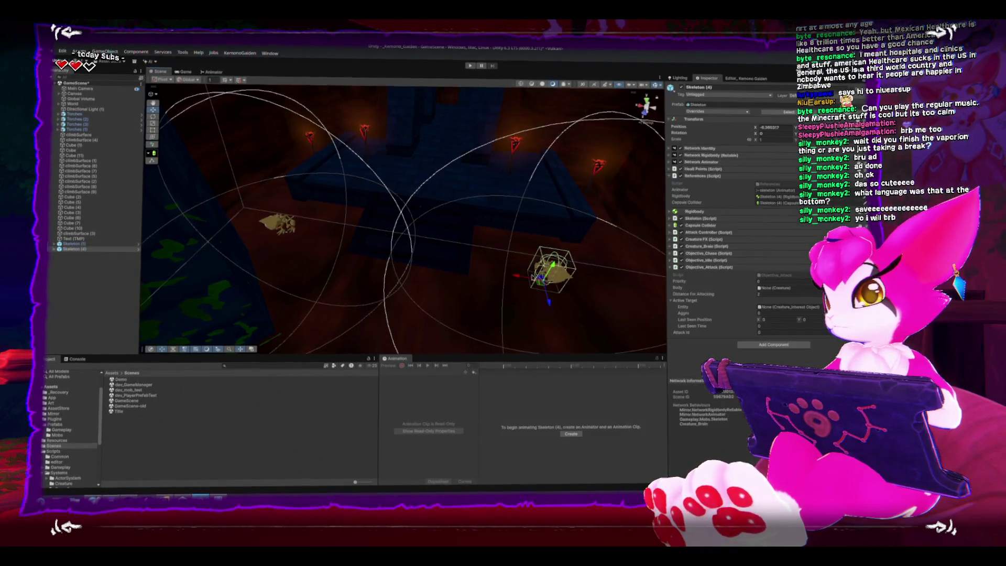
key("Delete")
mouse_move(312, 244)
left_mouse_down()
mouse_move(343, 193)
mouse_move(351, 214)
mouse_move(326, 309)
mouse_move(385, 246)
mouse_move(401, 264)
left_mouse_up()
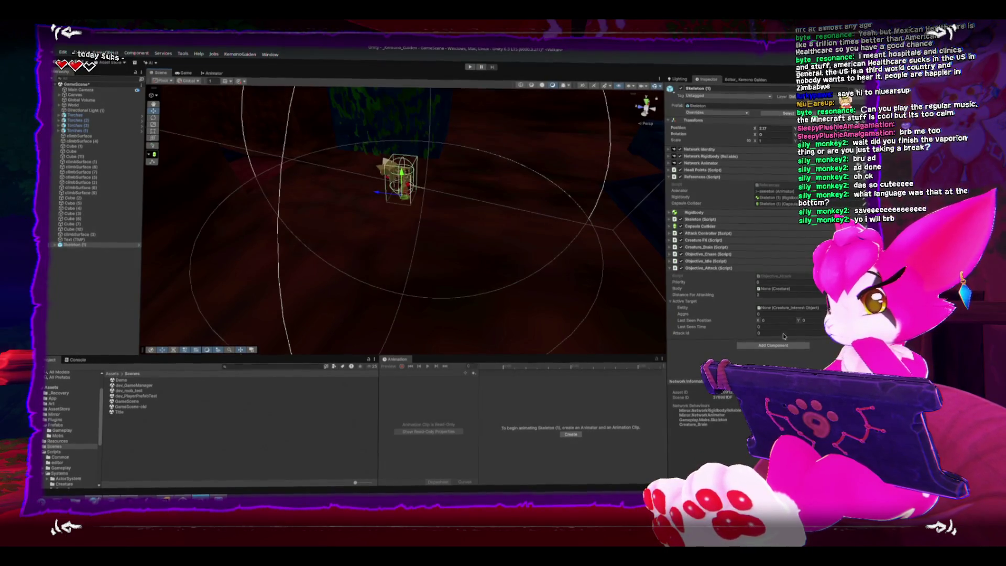
double_click(781, 277)
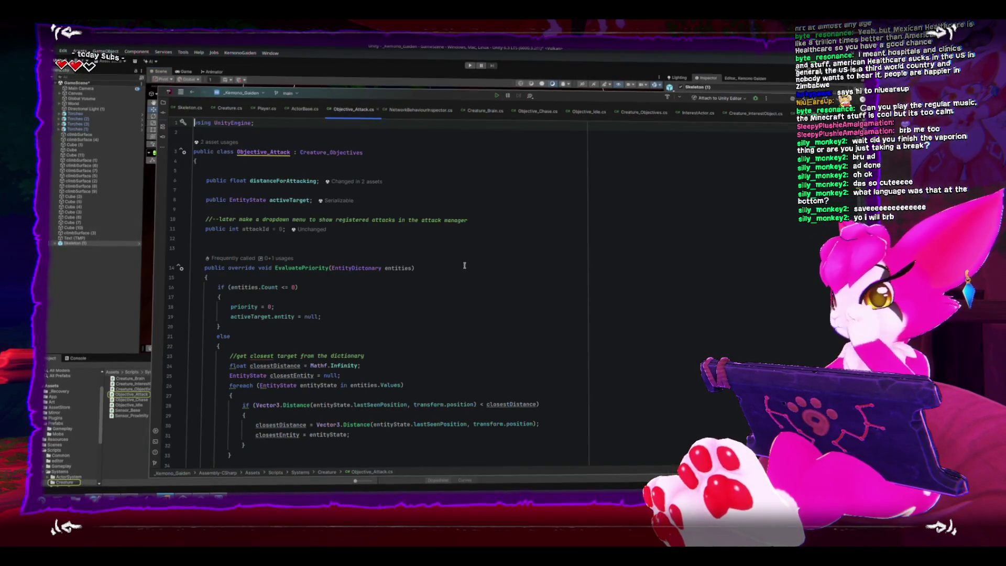
Step: Move the attackId field and its comment above activeTarget, with a blank line above them
left_click(413, 230)
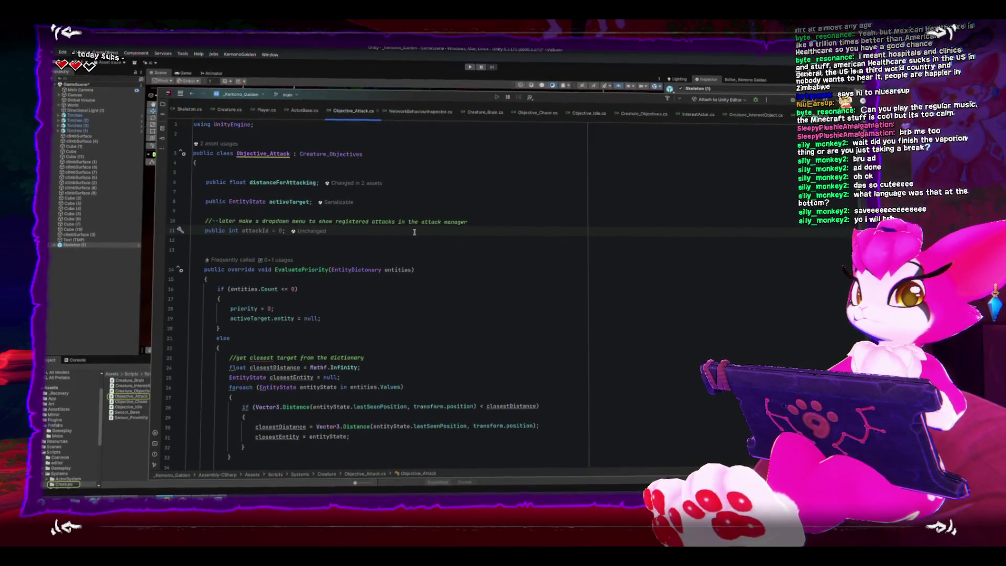
key("shift+Up")
key("alt+shift+Up")
key("alt+shift+Up")
key("alt+shift+Up")
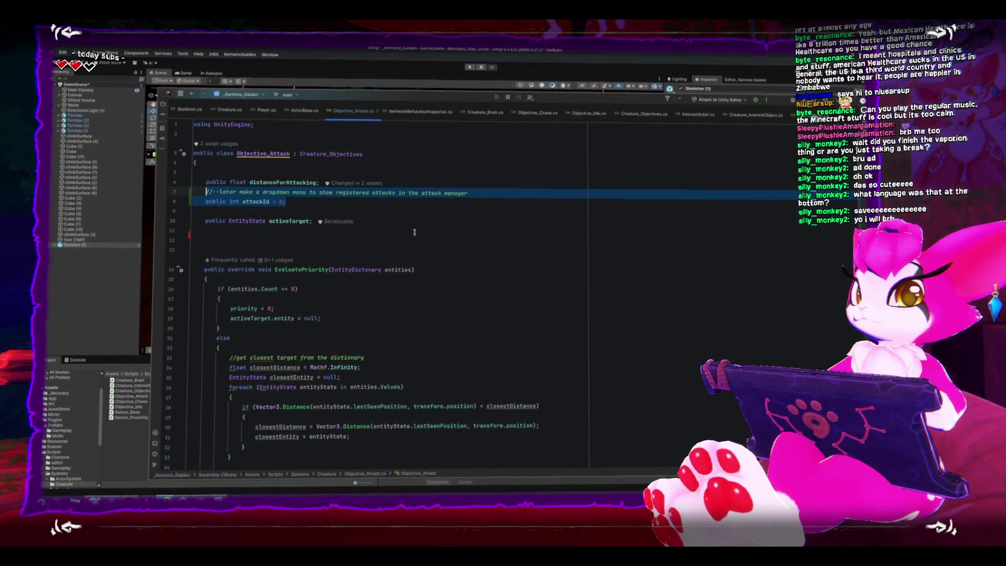
key("Escape")
key("ctrl+alt+Return")
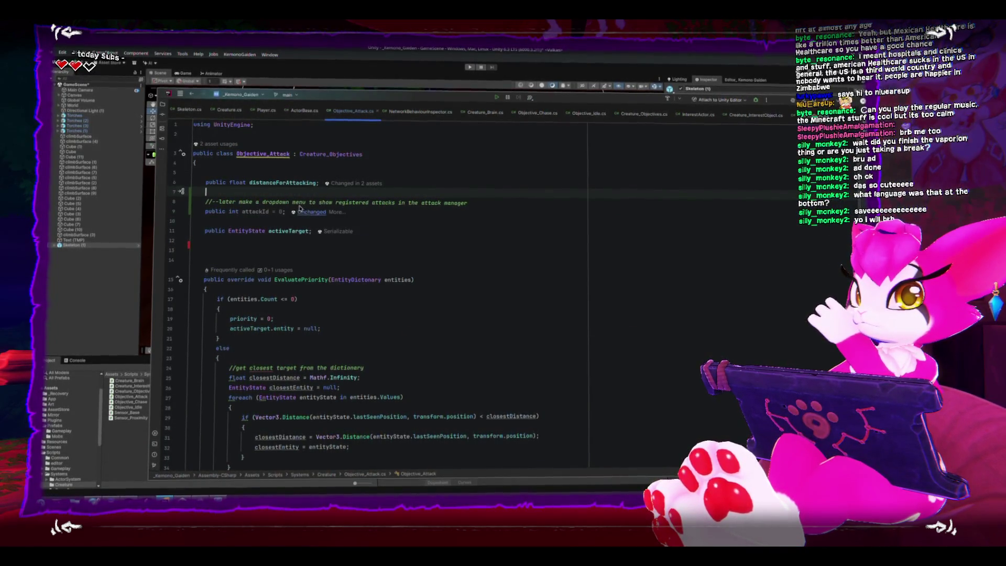
Step: Add an empty if (!body.isAttacking) { } block after the moveSpeed reset in OnUpdate
scroll(298, 206, "down", 10)
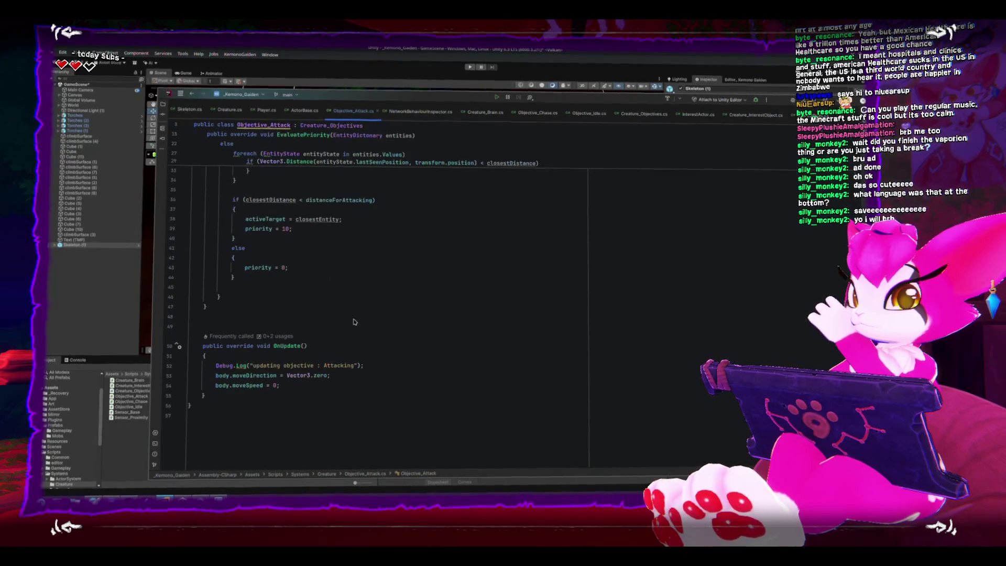
left_click(409, 383)
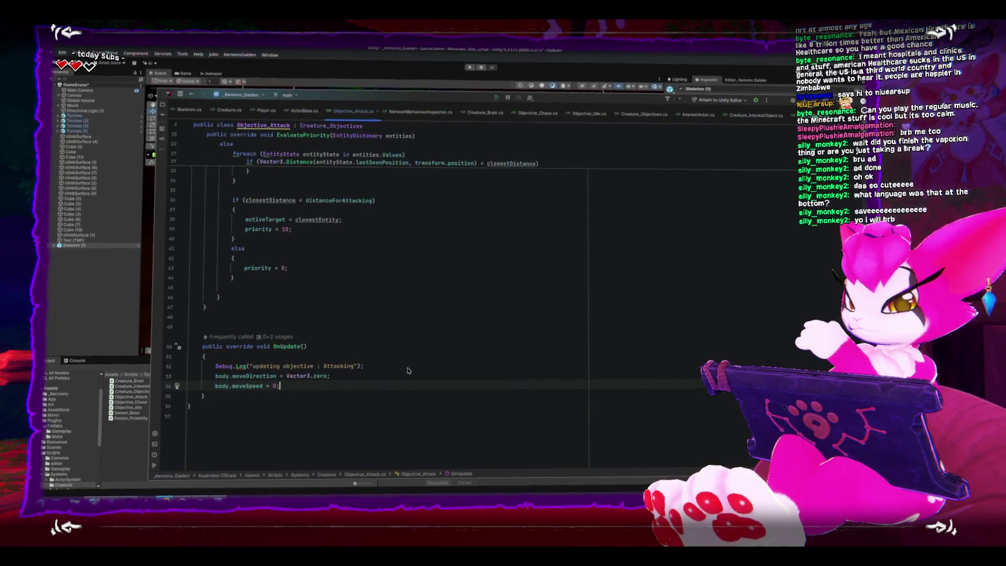
key("Return")
key("Return")
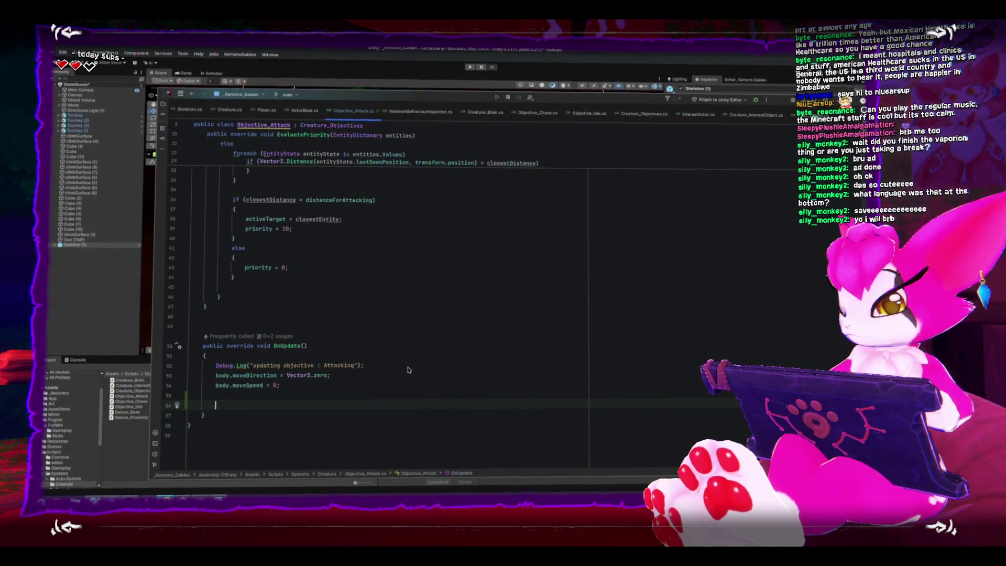
type("if(!body.i")
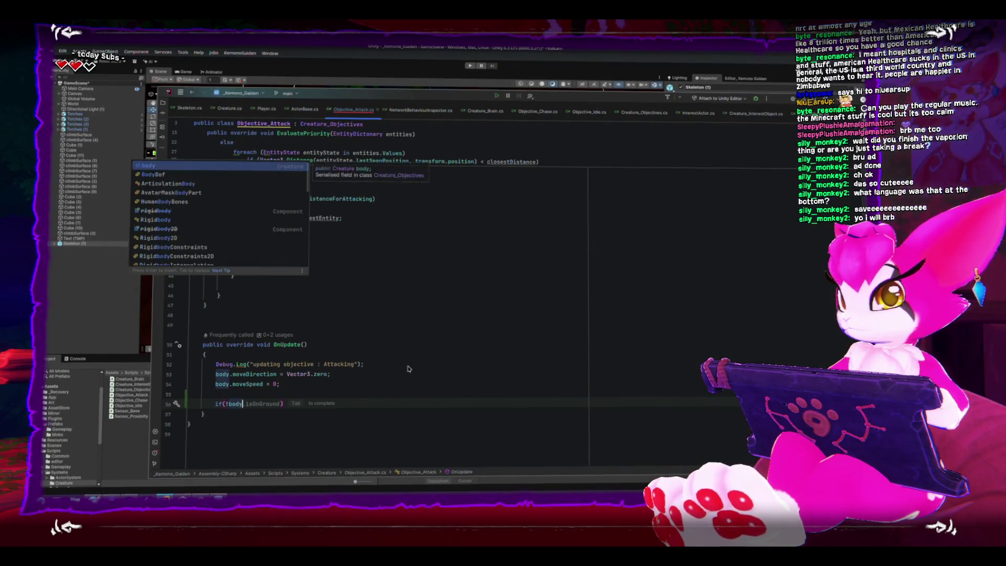
type("sAttacking")
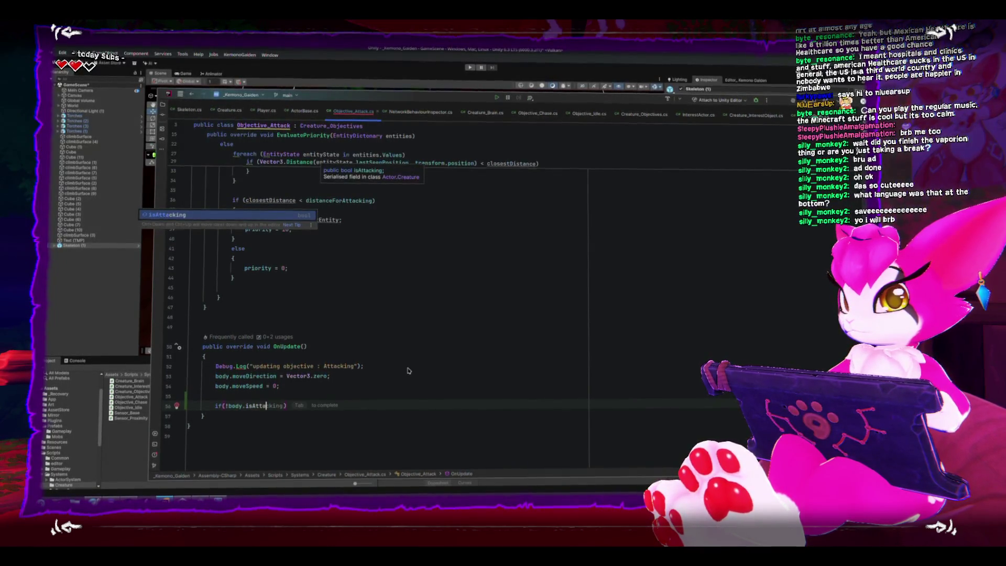
key("Escape")
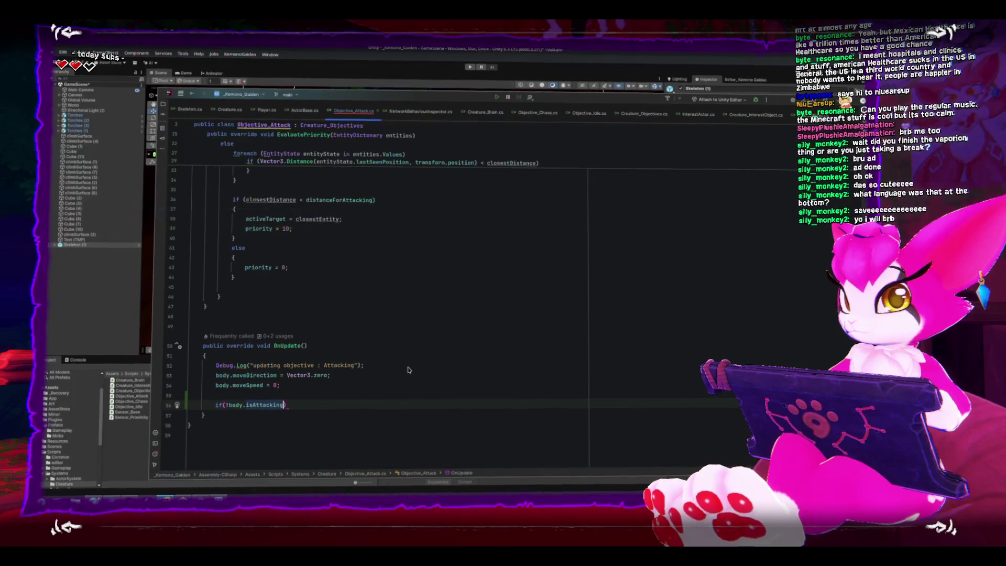
type("{")
key("Return")
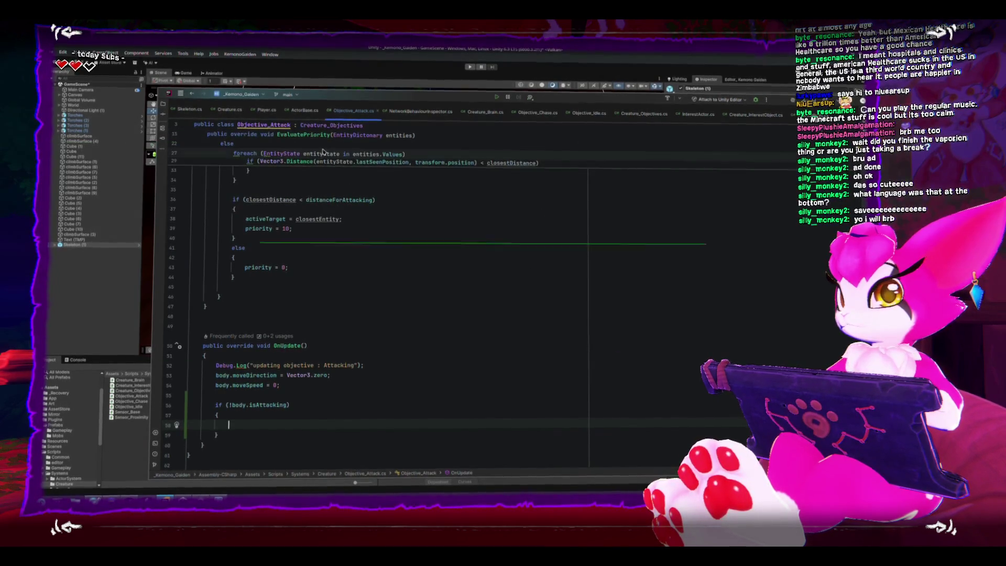
left_click(229, 109)
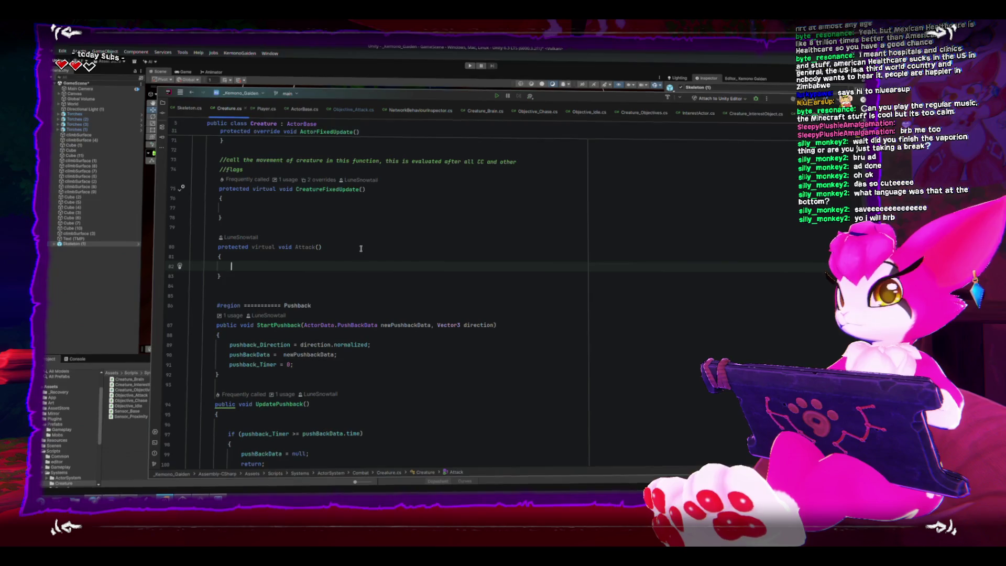
Step: Give Creature's Attack() method an int attackId parameter
scroll(335, 293, "up", 3)
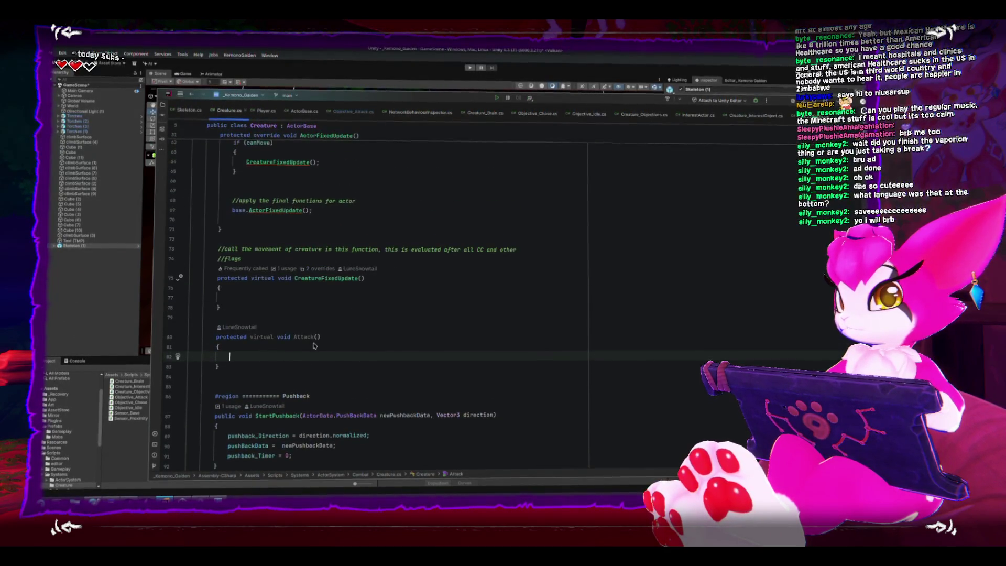
left_click(316, 337)
type("int attackId")
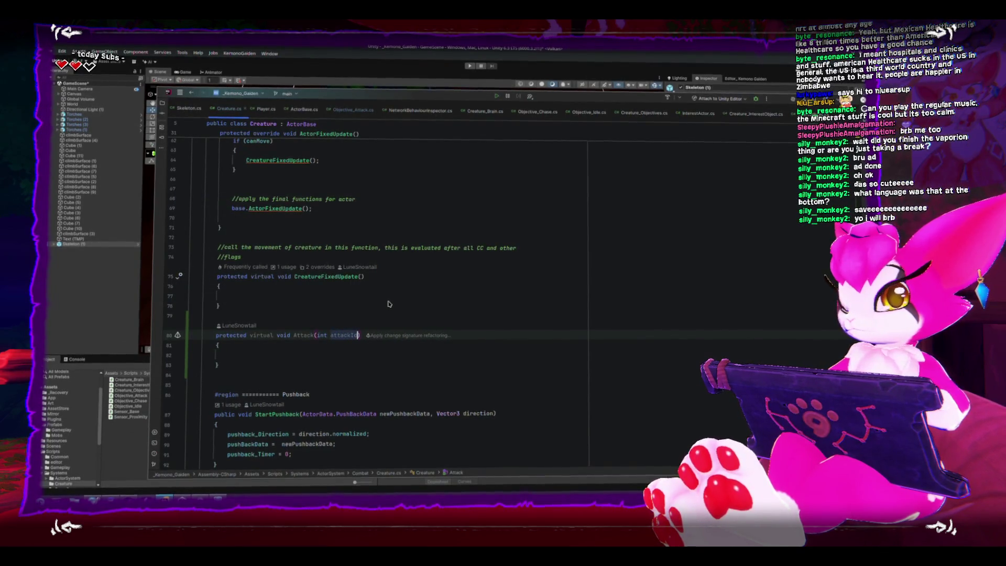
key("Down")
key("Down")
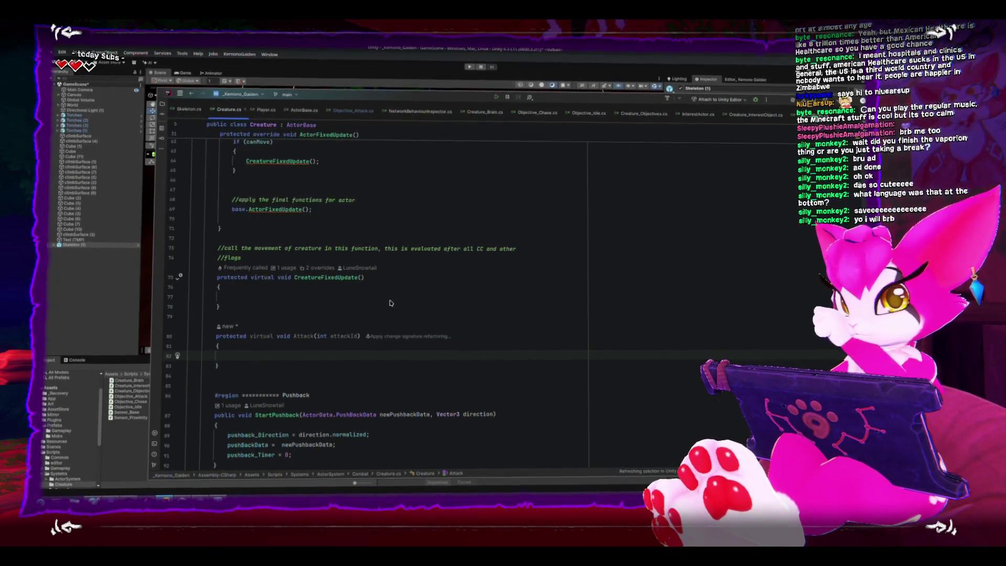
Step: Browse Creature.cs, remove the stray 'refer' text in Attack(), and switch back to Unity
scroll(388, 299, "up", 15)
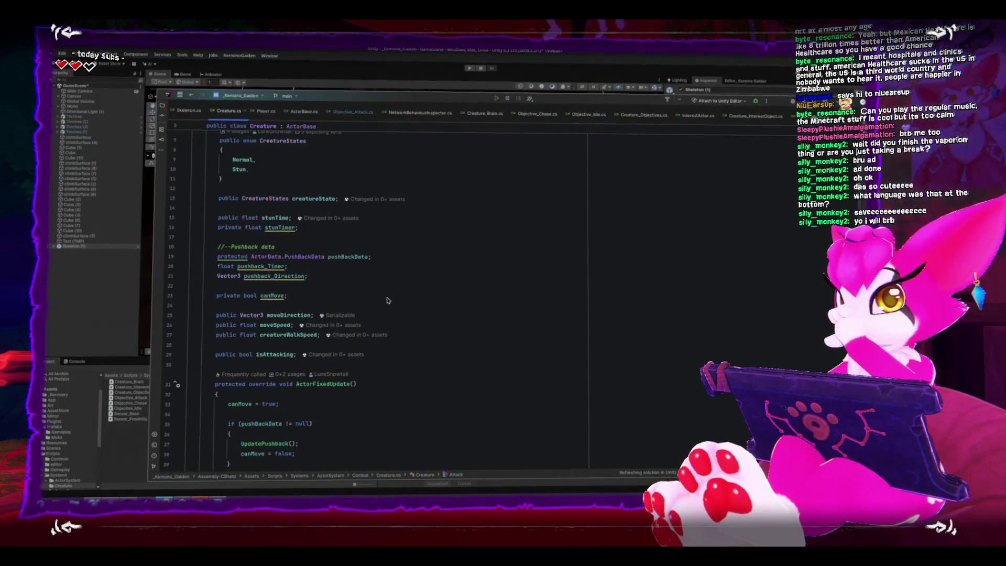
scroll(388, 300, "down", 12)
scroll(382, 294, "down", 1)
left_click(312, 404)
scroll(313, 405, "down", 4)
left_click(253, 348)
type("refer")
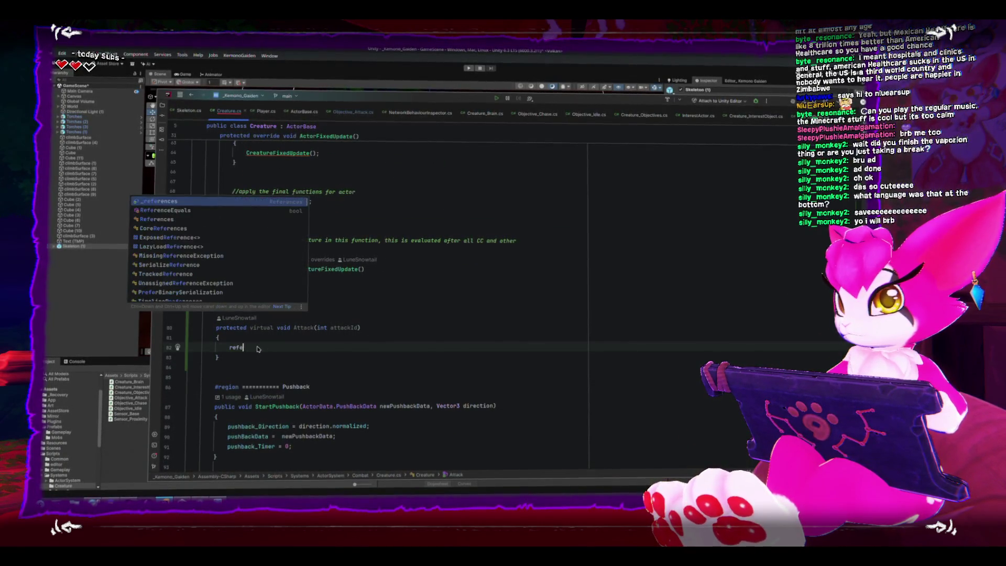
key("BackSpace")
key("BackSpace")
key("BackSpace")
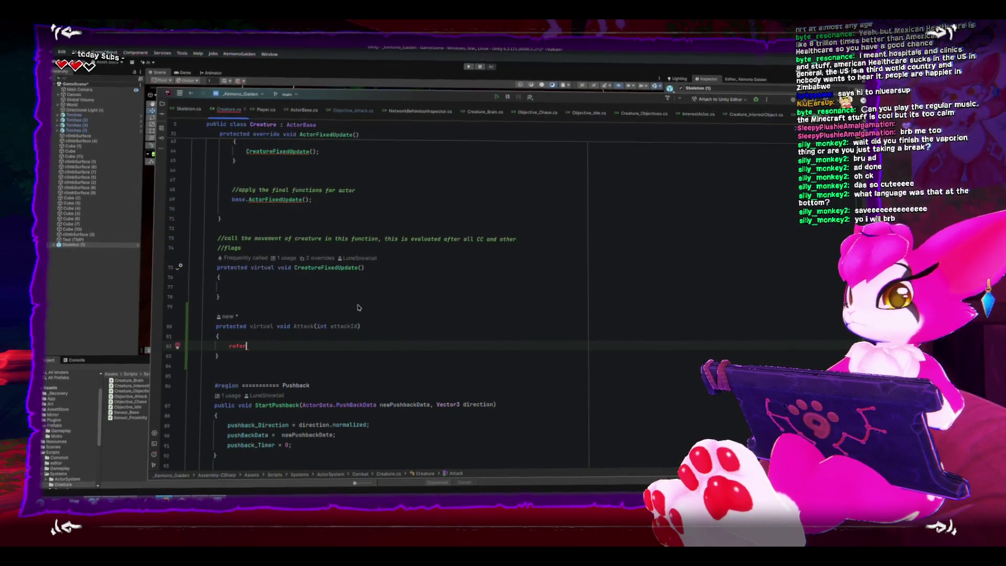
key("alt+Tab")
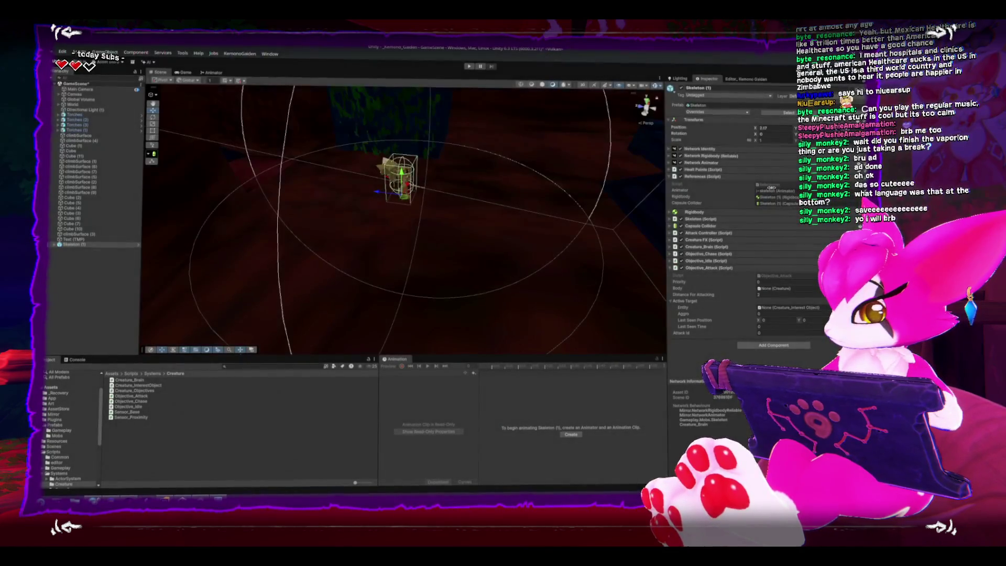
Step: Declare 'public AttackController _attackController;' above _camera in References.cs, then return to Unity to recompile
double_click(774, 186)
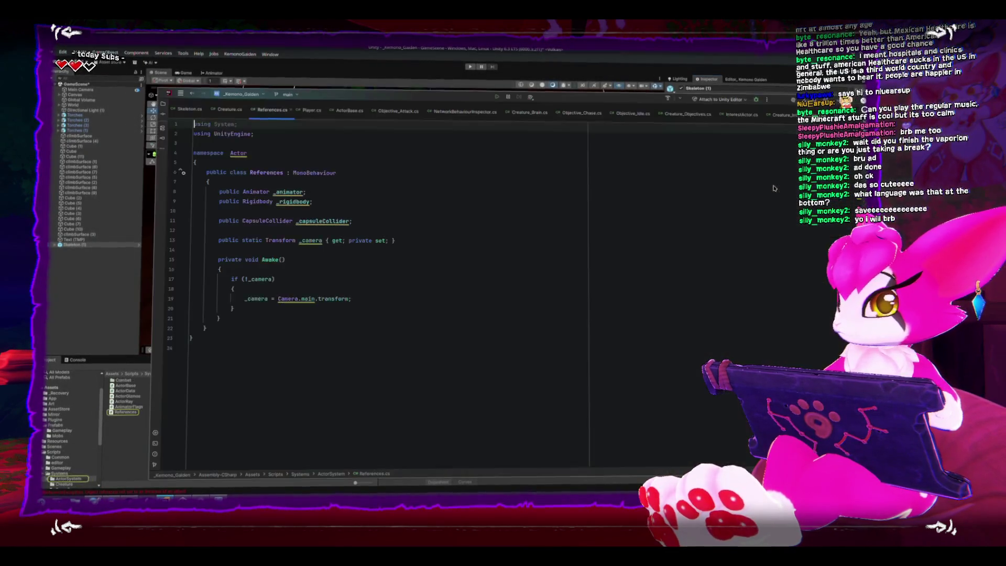
key("Return")
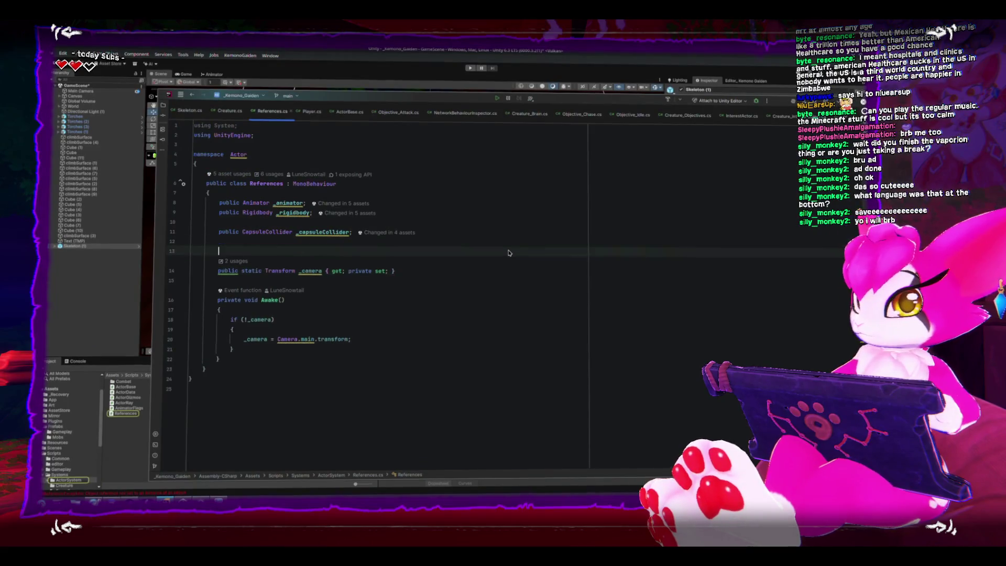
type("public ")
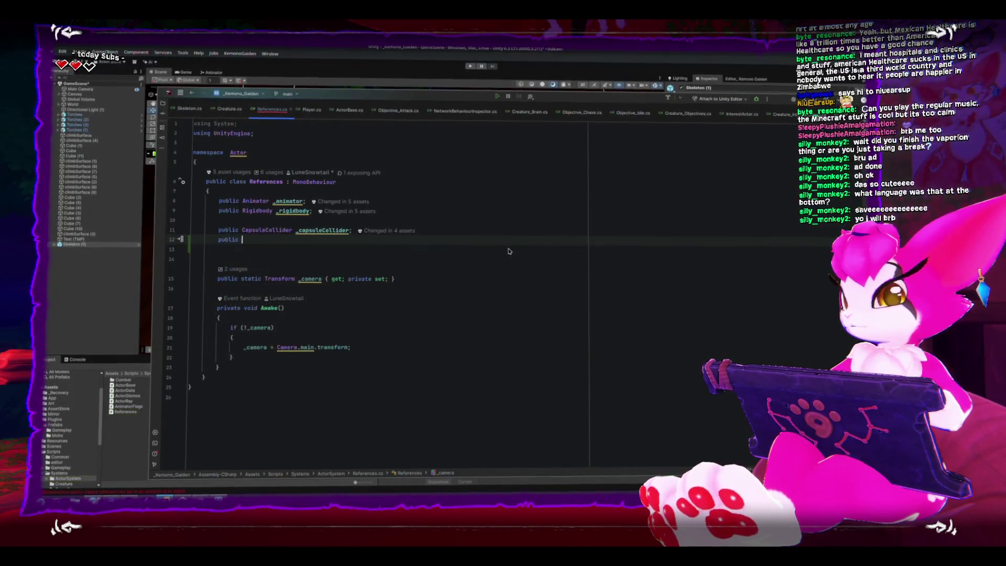
type("AttackC")
key("Return")
type("_")
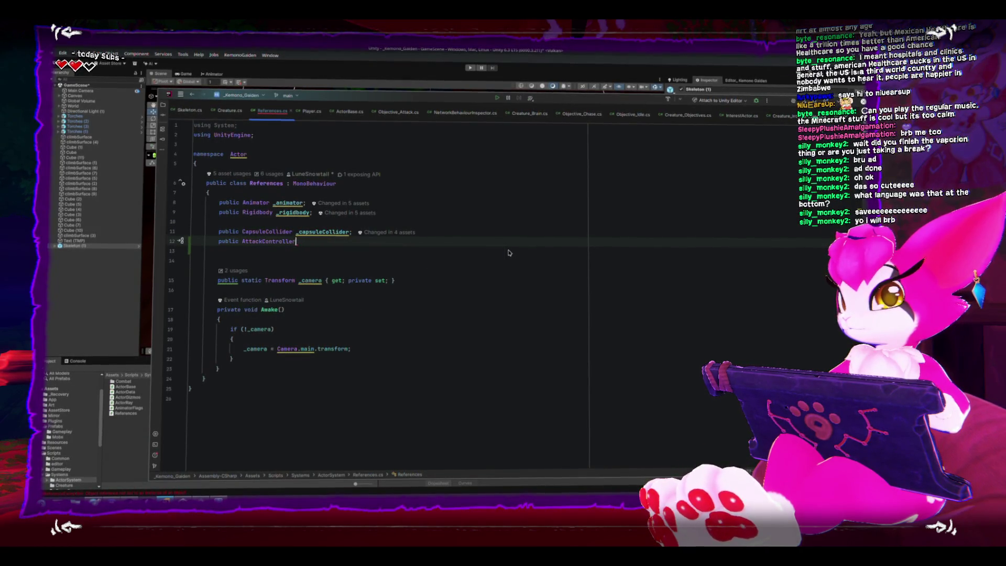
type(" attackCoint")
key("BackSpace")
key("BackSpace")
key("BackSpace")
key("Return")
type(";")
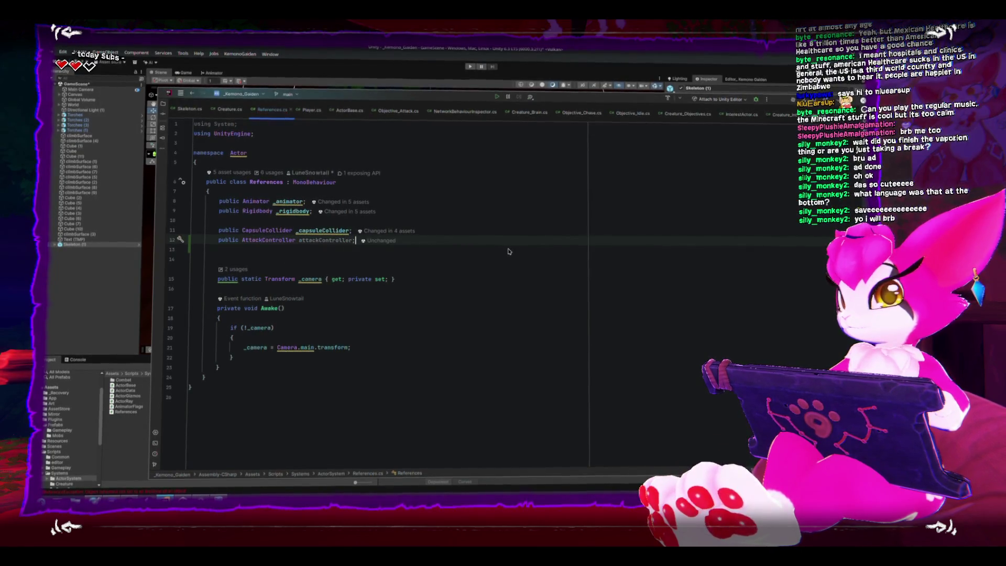
left_click(299, 241)
type("_")
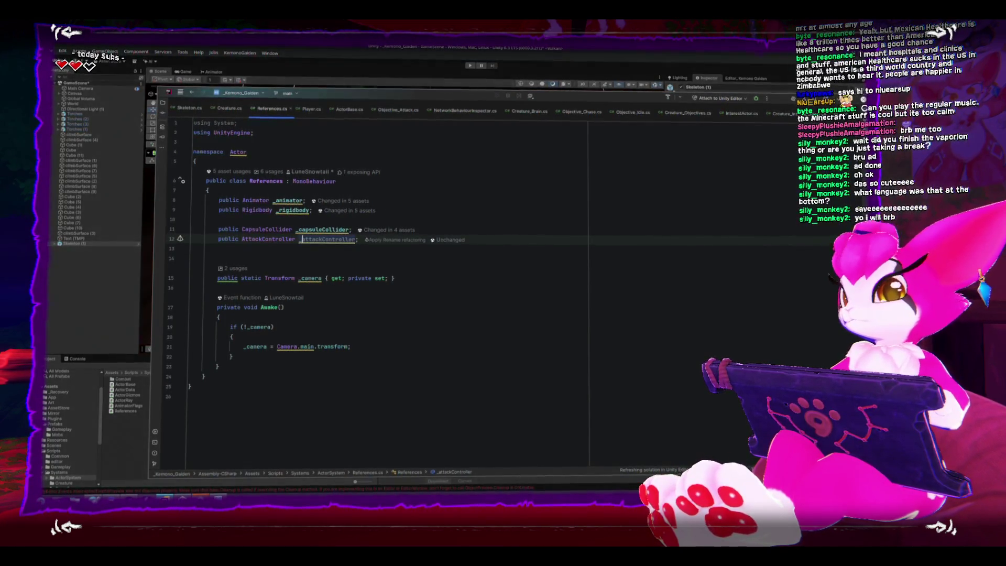
key("alt+Tab")
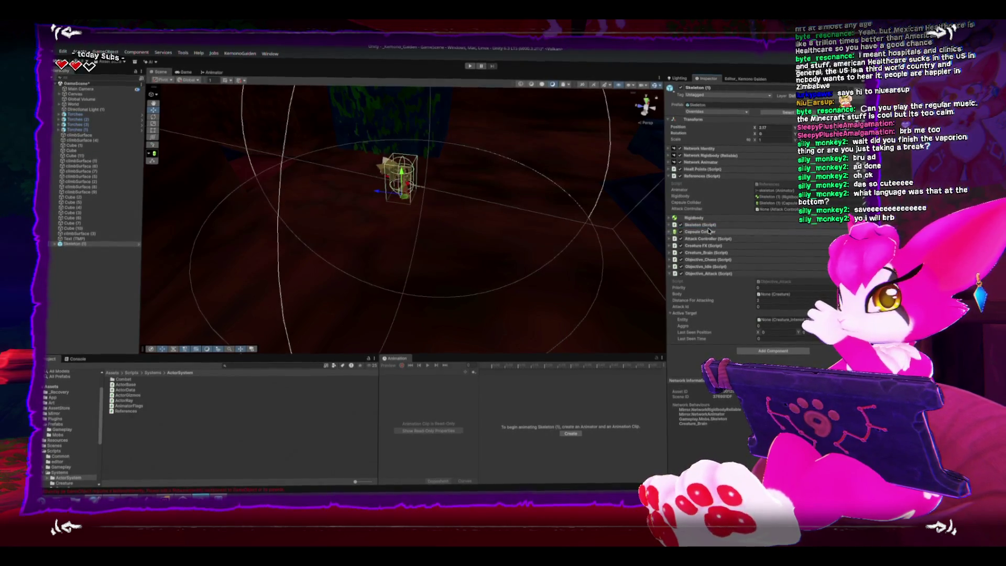
Step: Drag the Skeleton's Attack Controller into the References Attack Controller slot, then return to Rider
left_click_drag(707, 239, 792, 210)
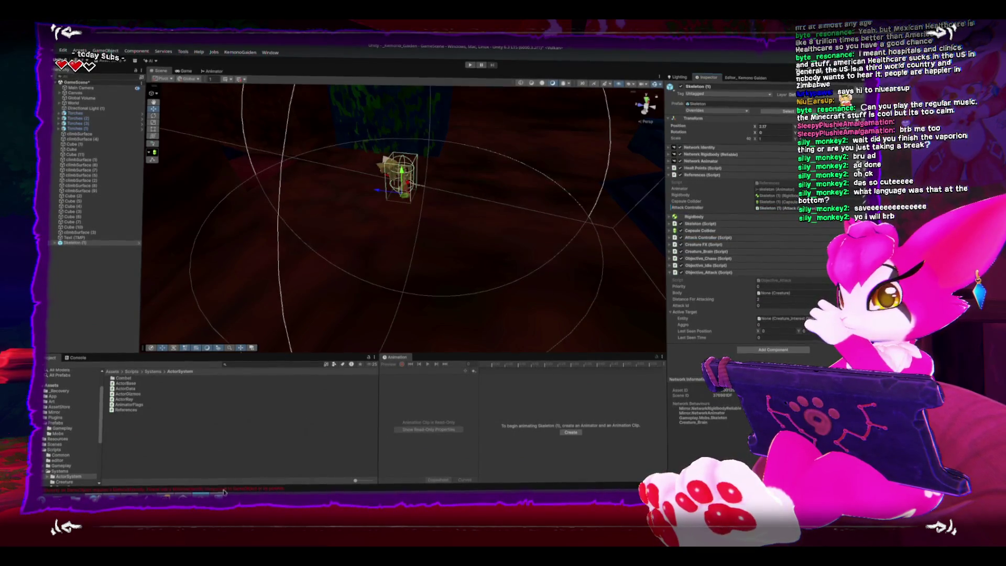
key("alt+Tab")
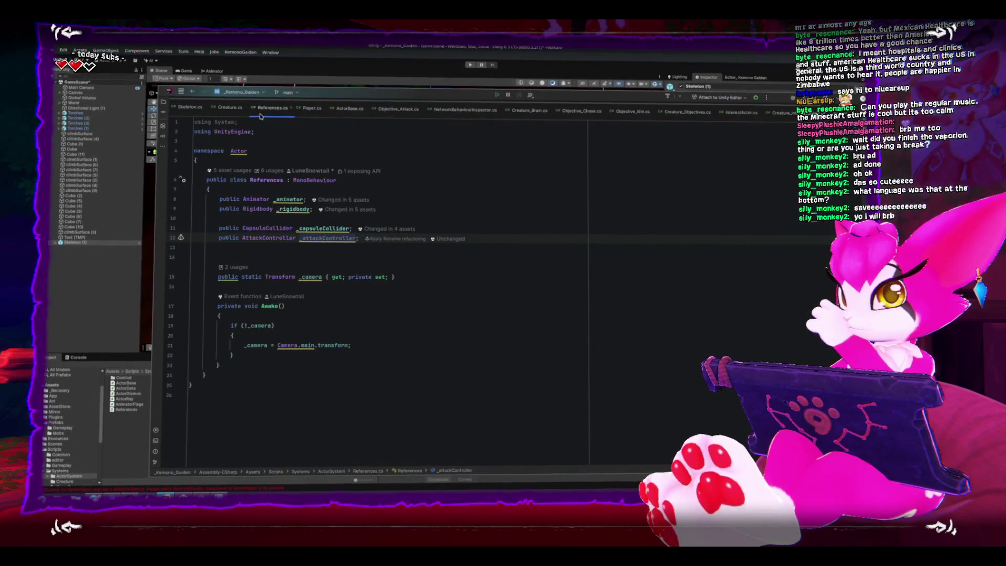
Step: In Creature's Attack method, begin a _references._attackController call and browse its members down to StartAttack
left_click(228, 109)
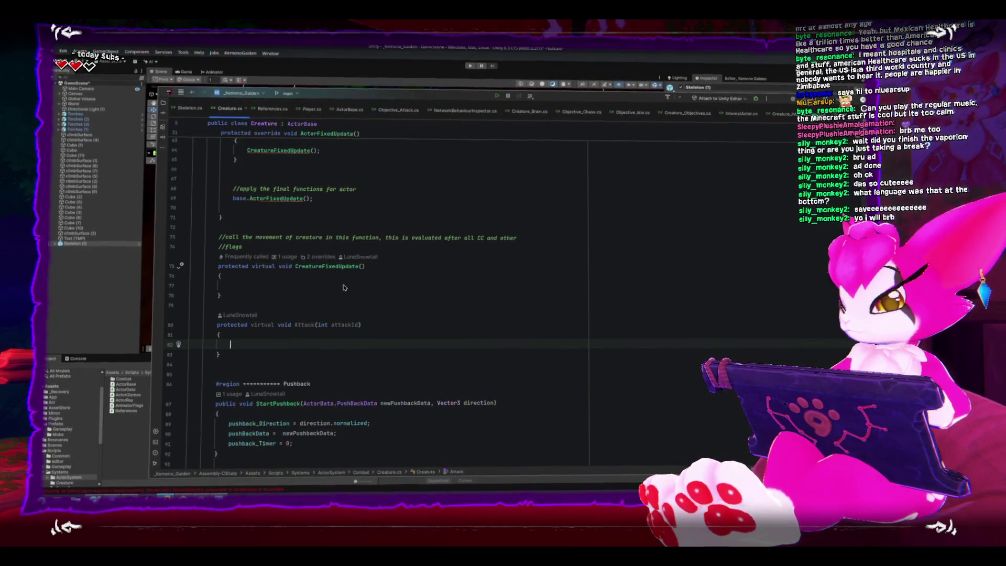
type("refe")
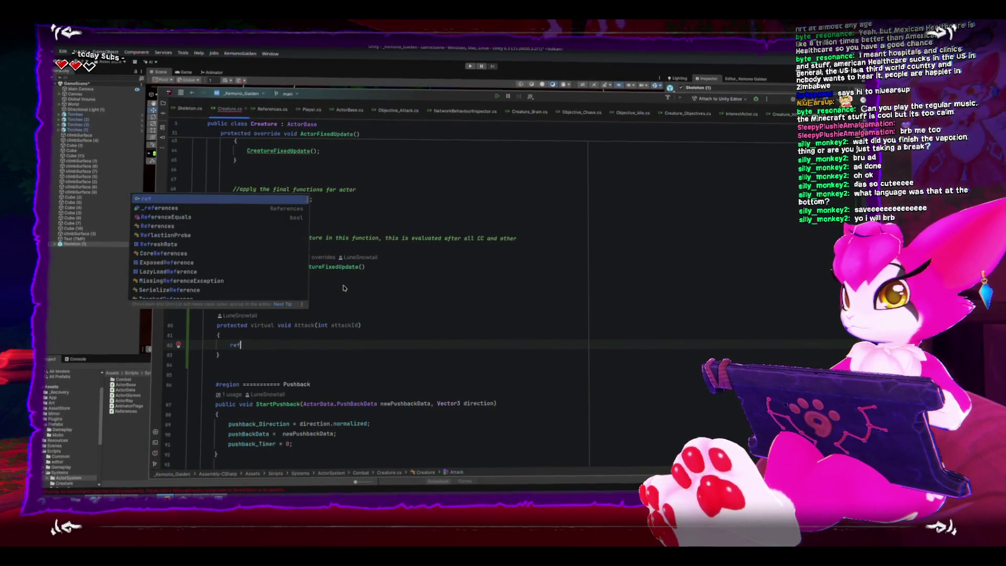
key("Return")
type("._att")
key("Return")
type(".att")
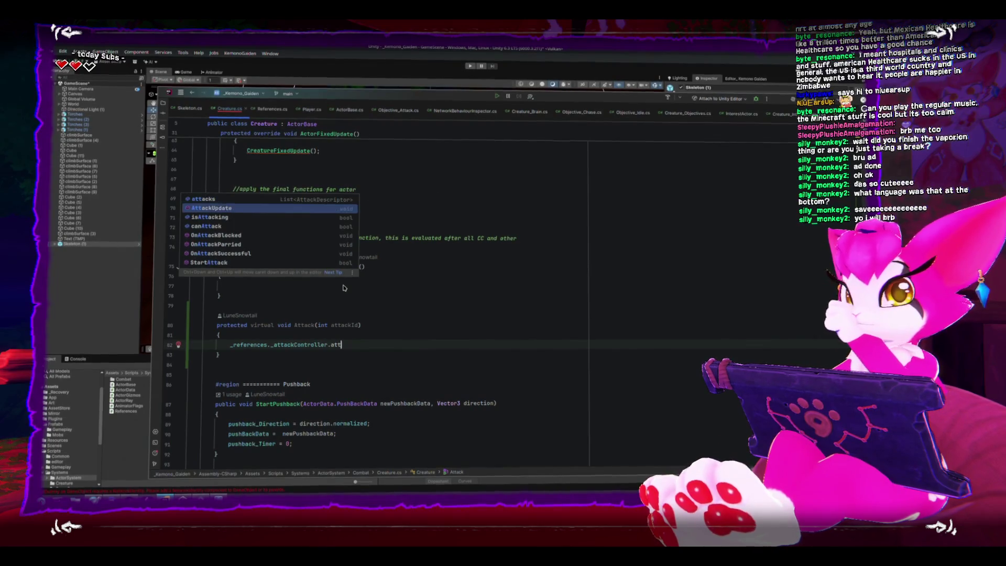
key("Down")
key("Down")
key("Down")
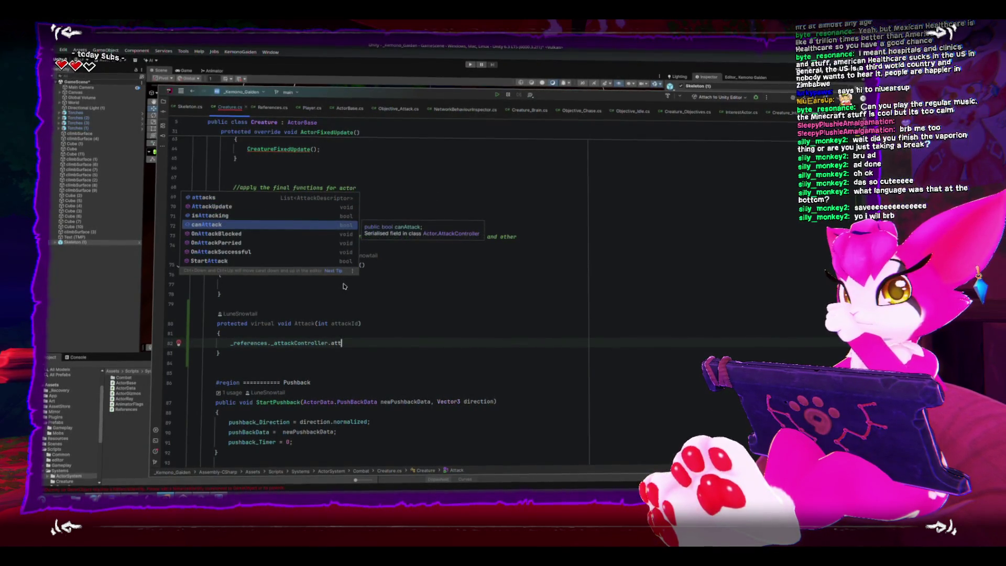
key("Down")
key("Down")
key("Down")
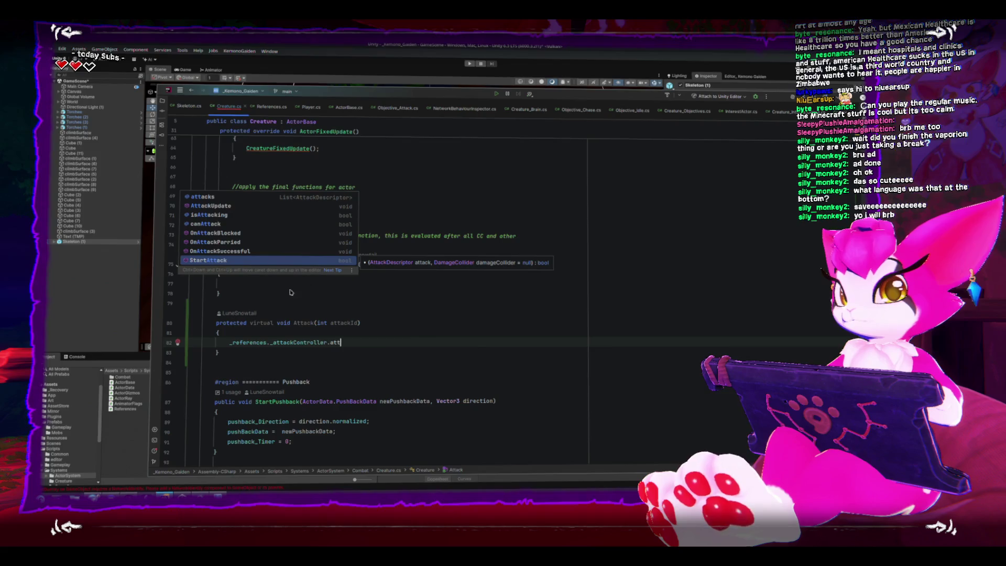
left_click(81, 250)
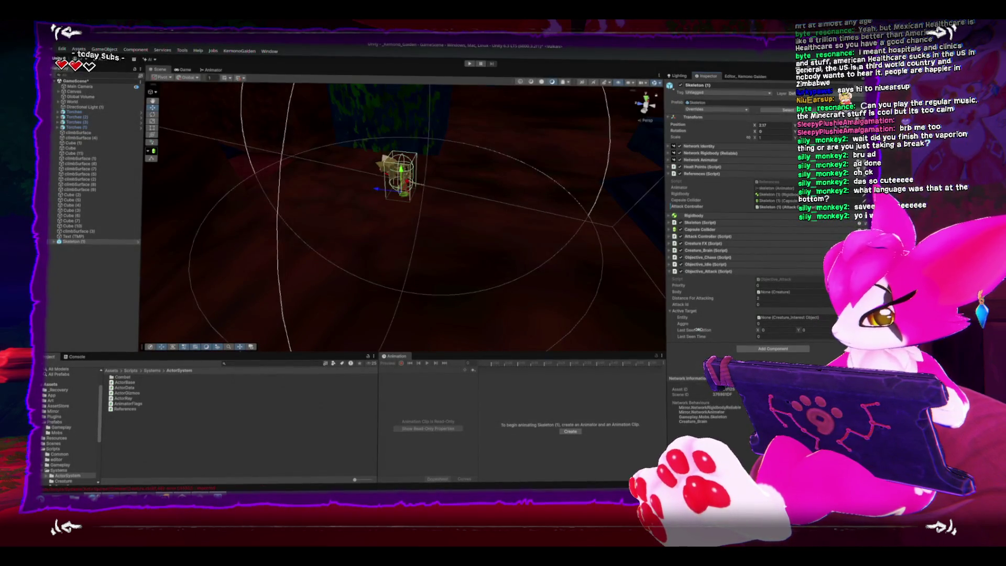
Step: Collapse References and expand the Skeleton's Attack Controller to locate its Damage Collider object
left_click(669, 174)
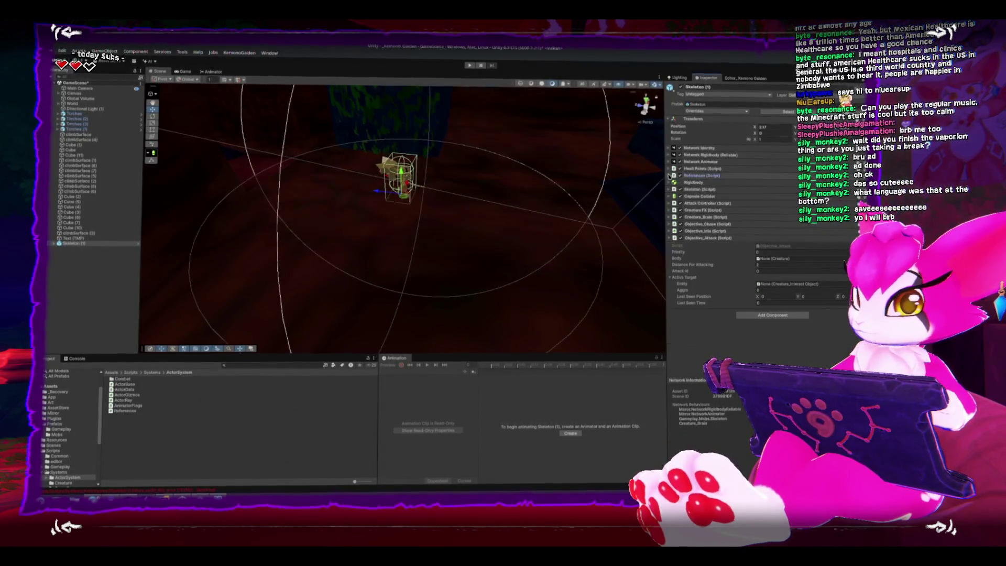
left_click(670, 203)
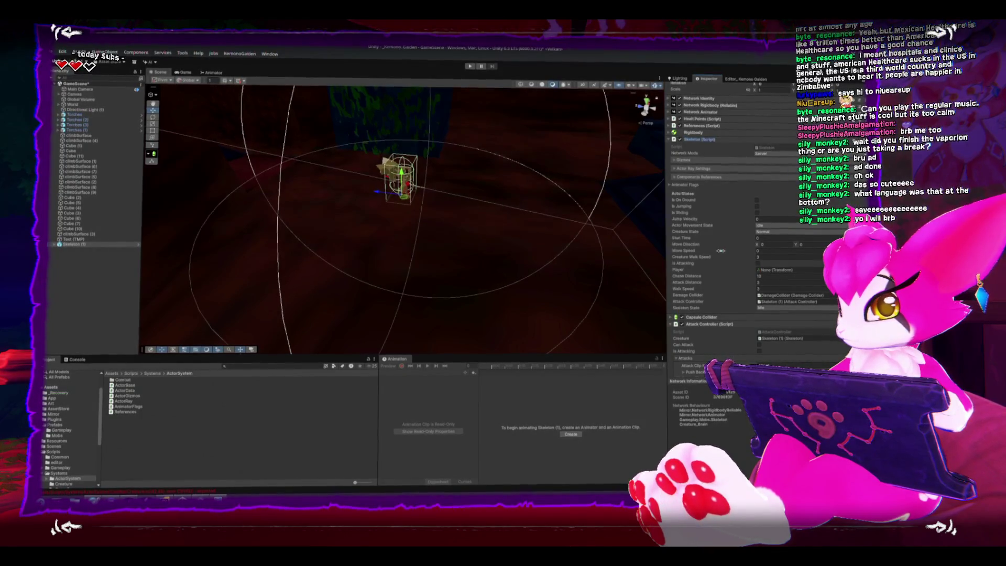
left_click(776, 296)
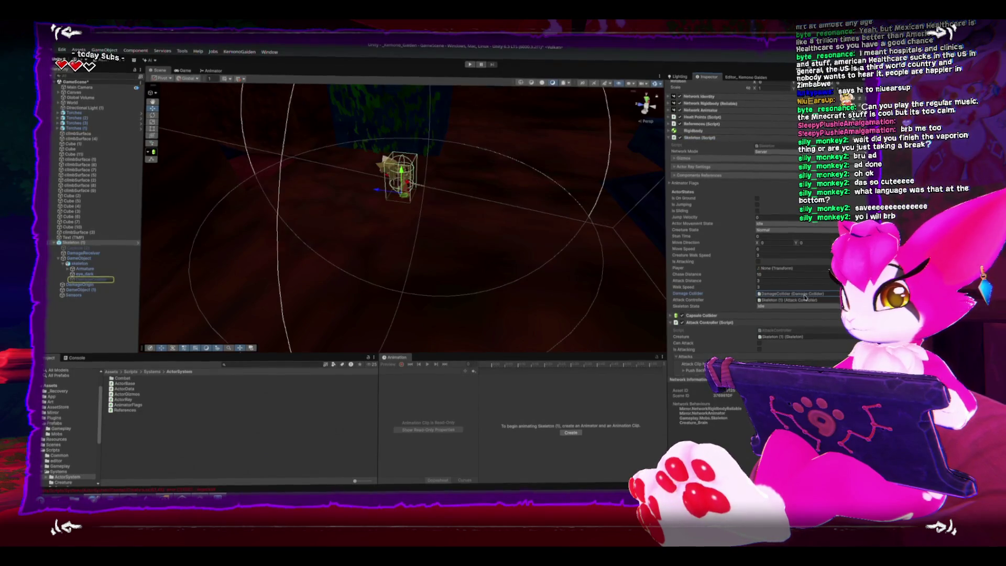
Step: Scroll the Project panel to the Creature scripts and open Objective_Attack in the code editor
scroll(801, 301, "down", 4)
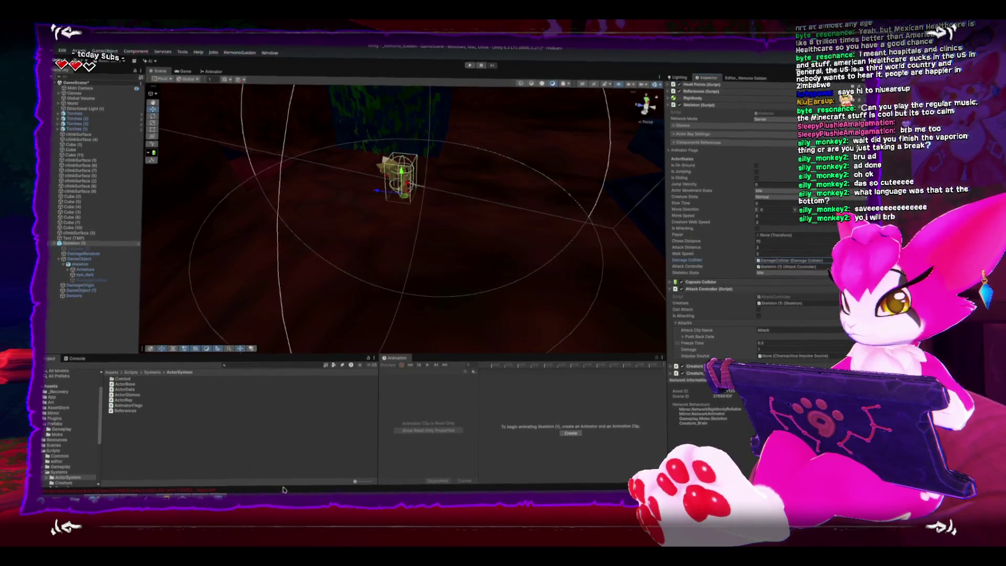
mouse_move(183, 496)
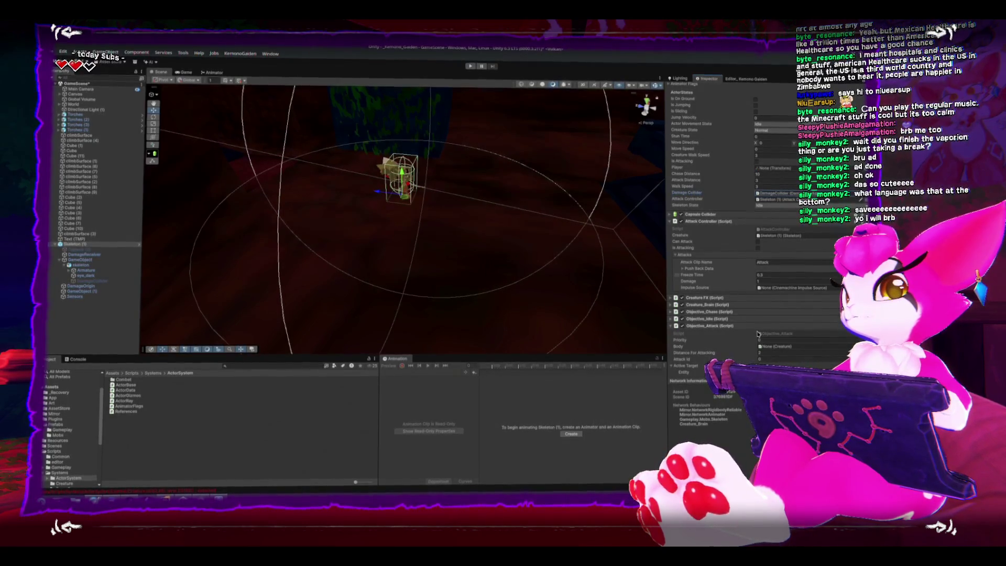
scroll(756, 333, "down", 2)
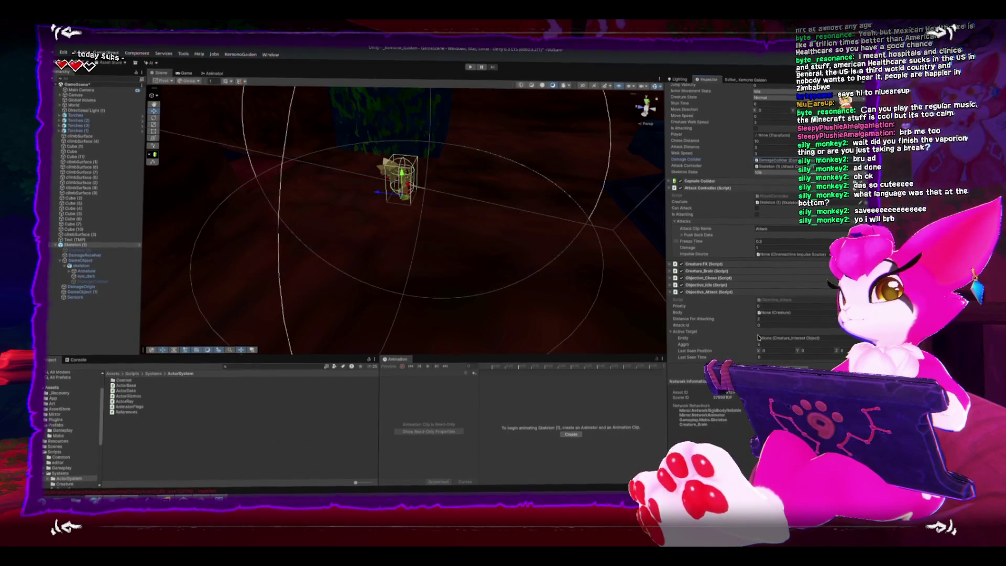
double_click(791, 302)
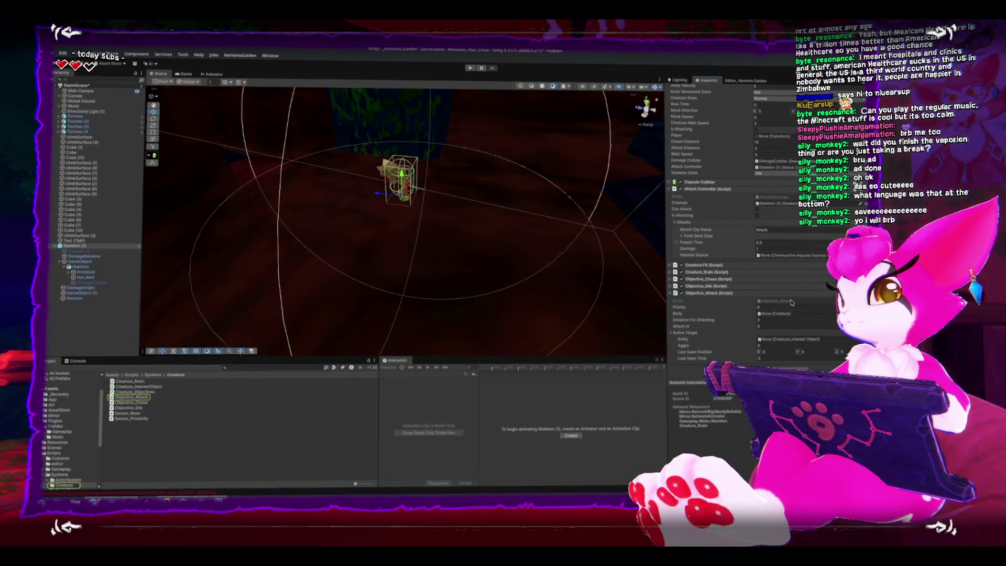
Step: Declare a public DamageCollider damageCollider field, as in Skeleton.cs, and add 'using Health;' to Objective_Attack.cs
left_click(479, 224)
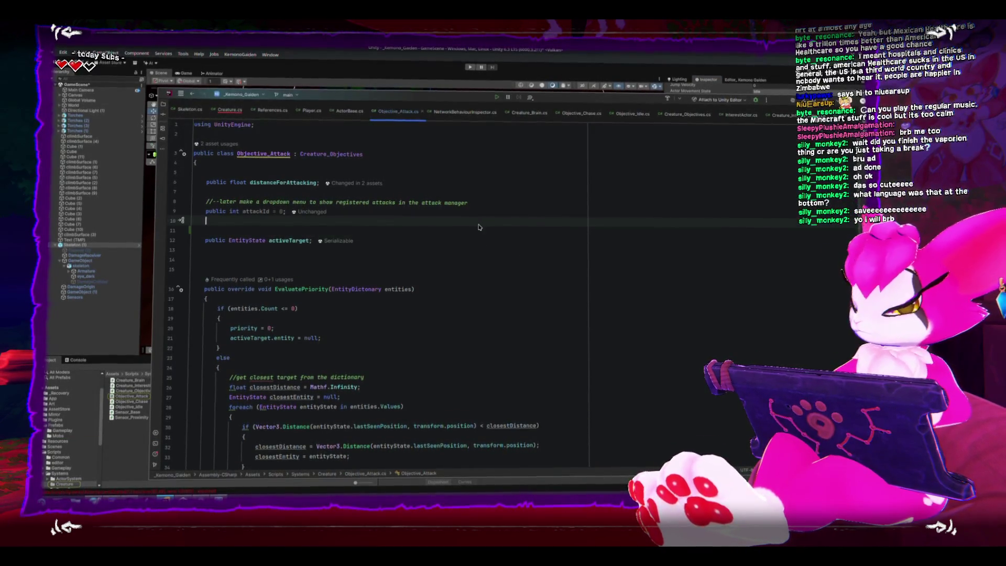
type("public attac")
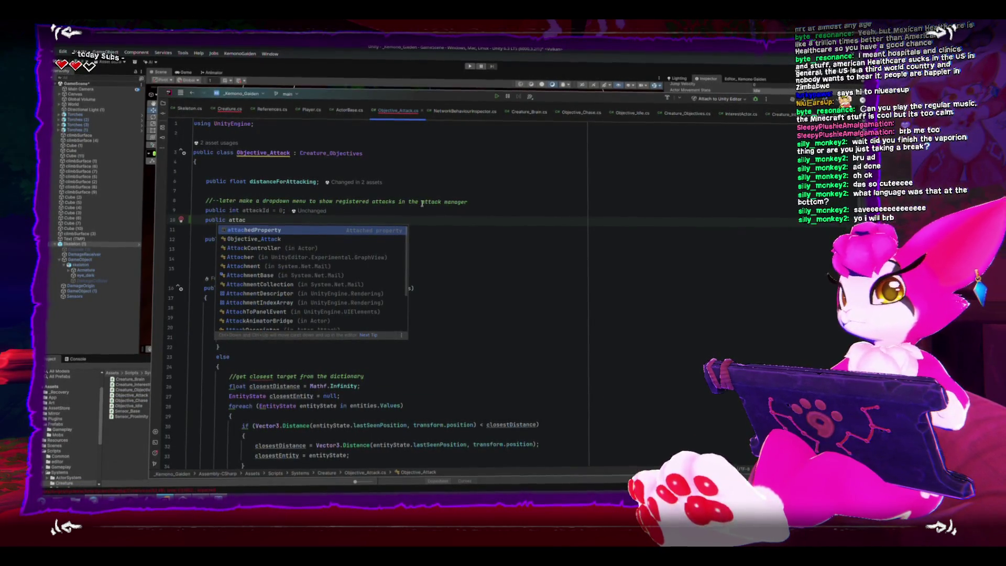
key("ctrl+Tab")
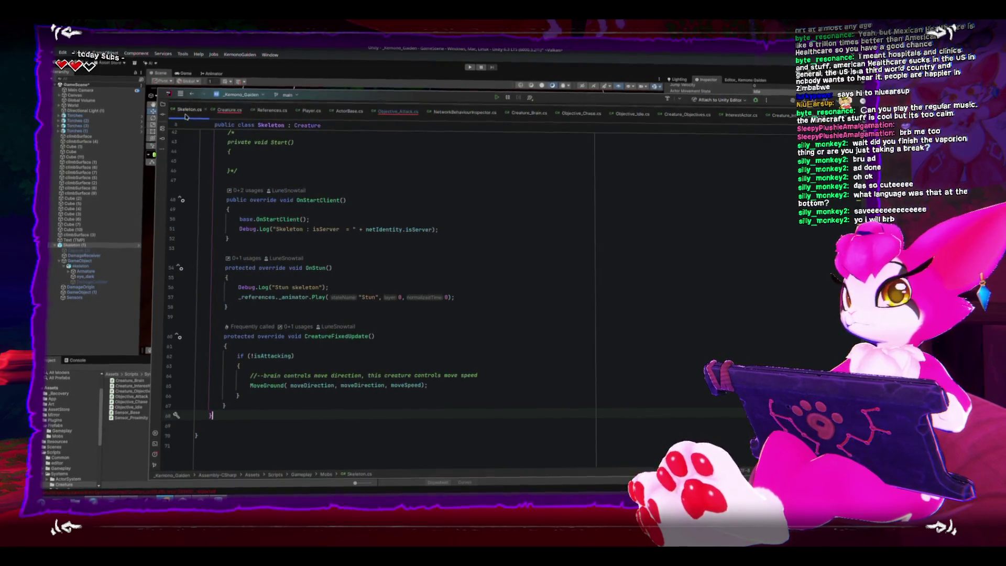
scroll(325, 222, "up", 8)
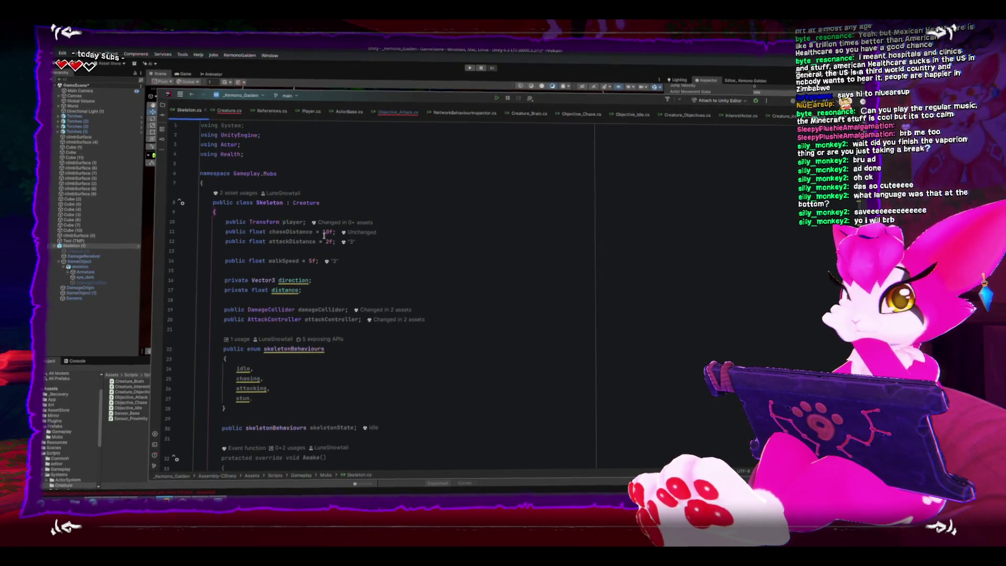
left_click_drag(225, 310, 348, 310)
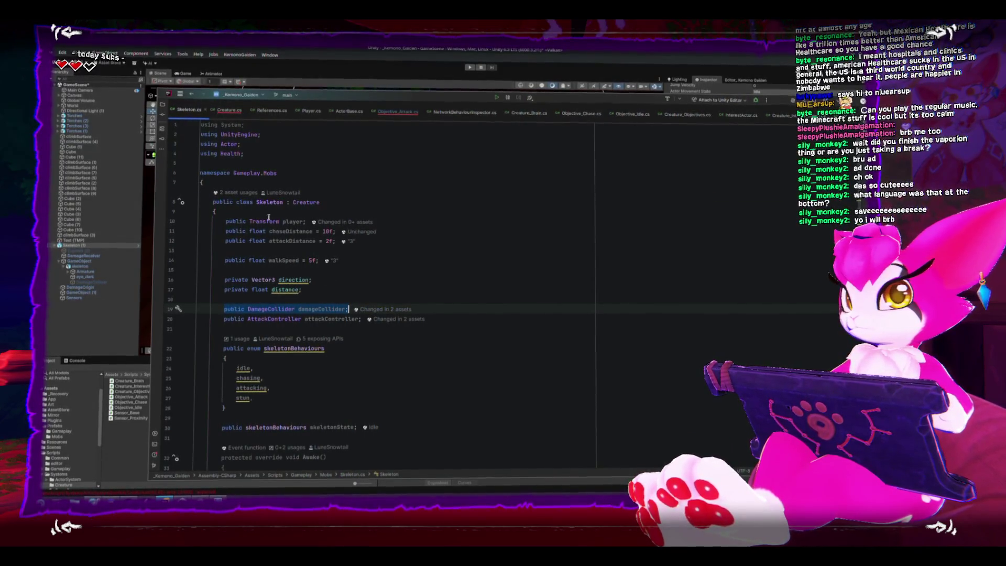
left_click(392, 112)
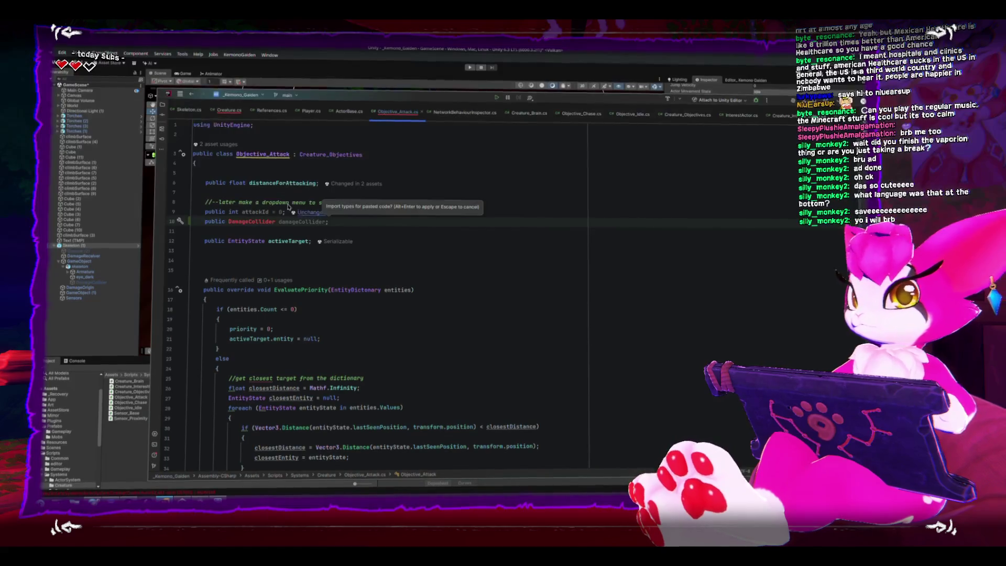
left_click(189, 110)
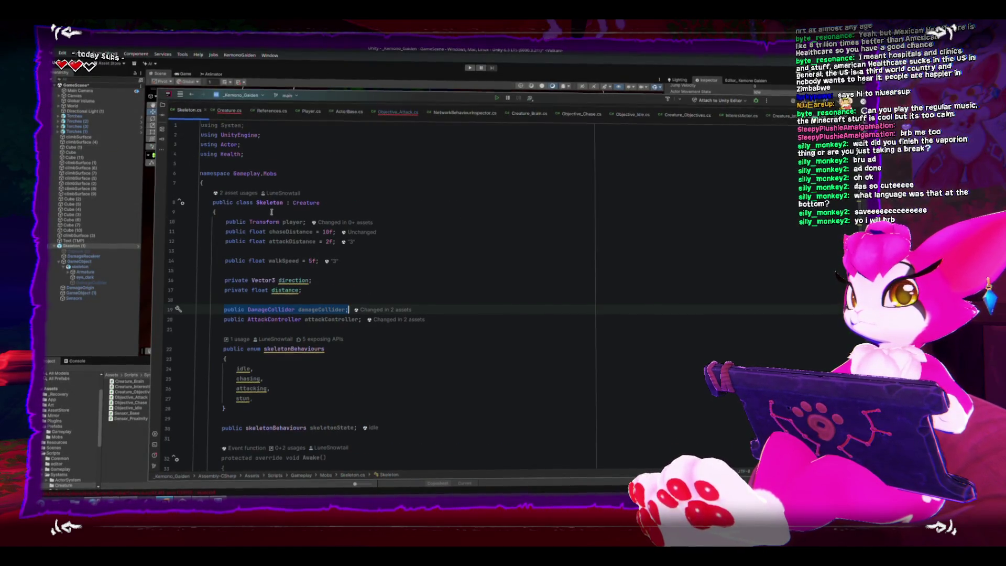
left_click(394, 111)
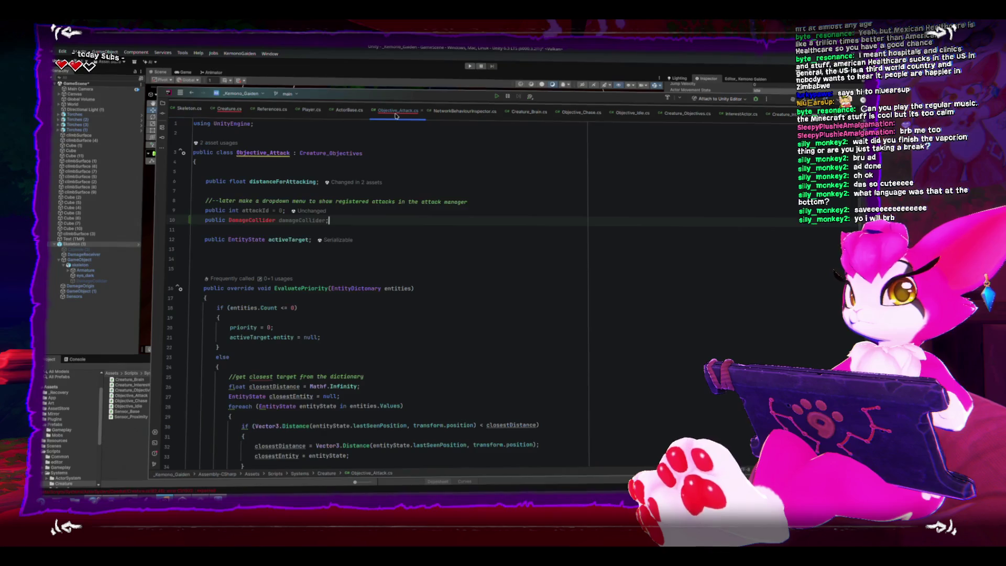
scroll(348, 136, "up", 1)
type("using Health;")
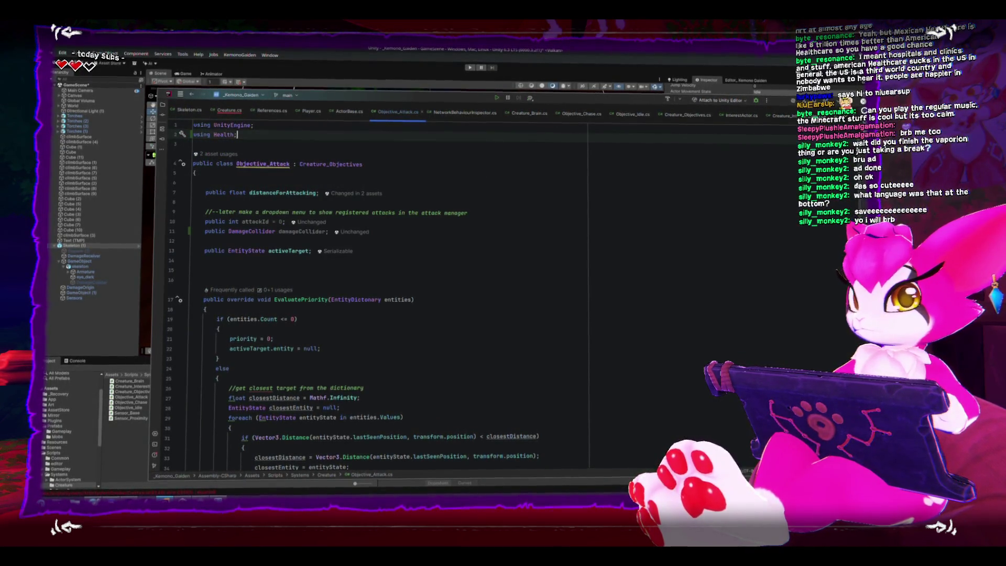
Step: Inside the not-attacking if block, type a body.Attack call, correcting the 'boddy' typo
scroll(377, 263, "down", 9)
scroll(376, 263, "down", 3)
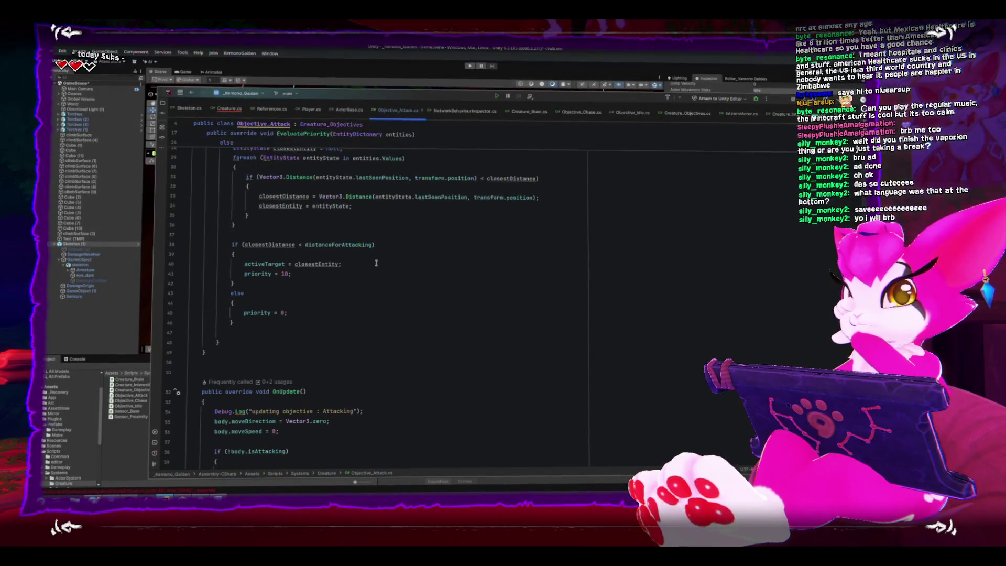
left_click(341, 375)
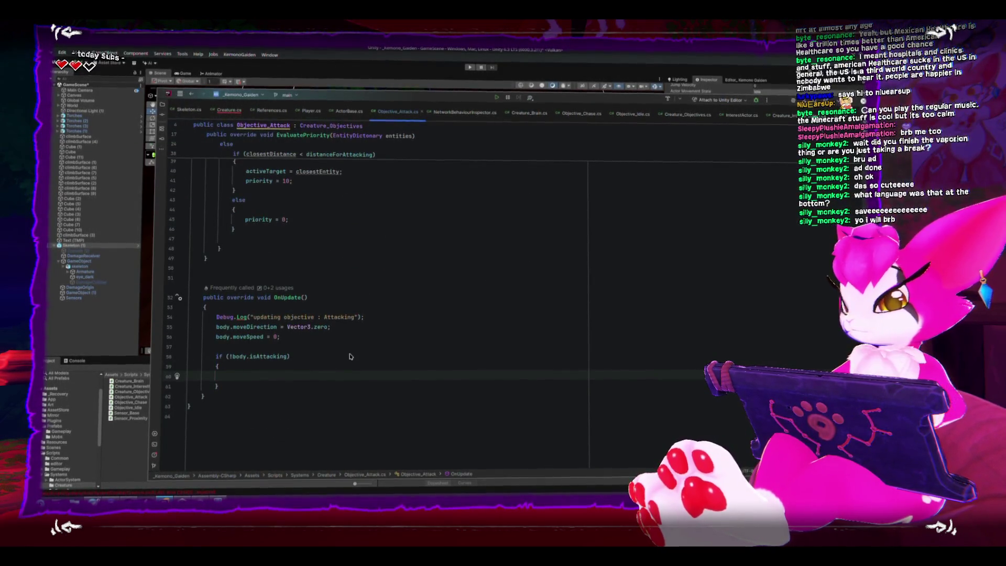
type("boddy")
key("BackSpace")
key("BackSpace")
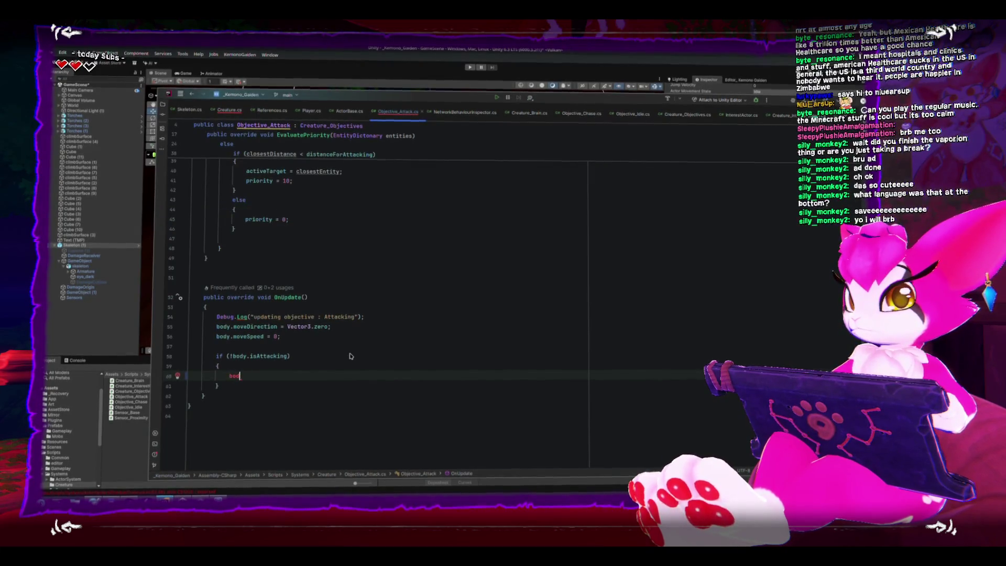
type("y.atta")
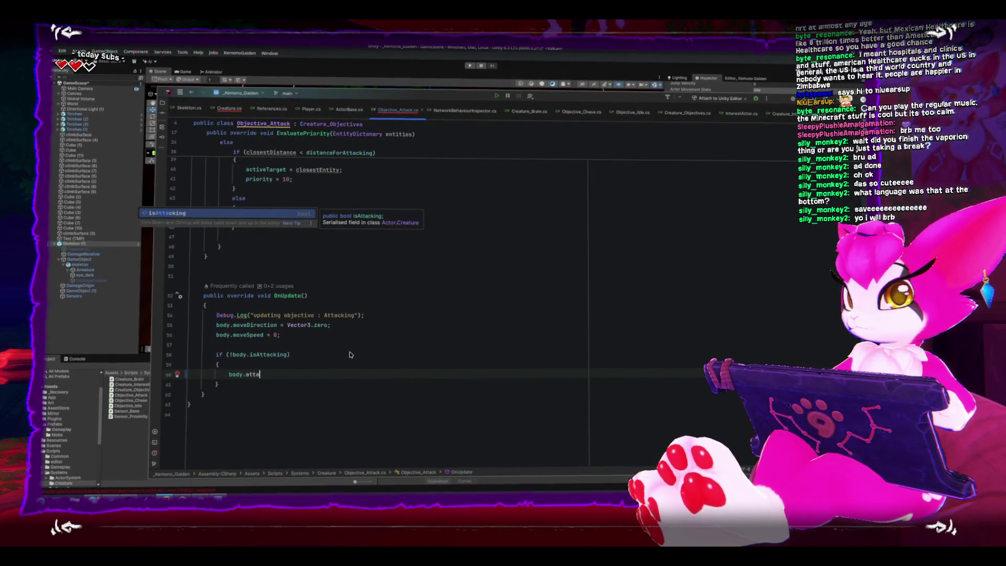
key("BackSpace")
key("BackSpace")
key("BackSpace")
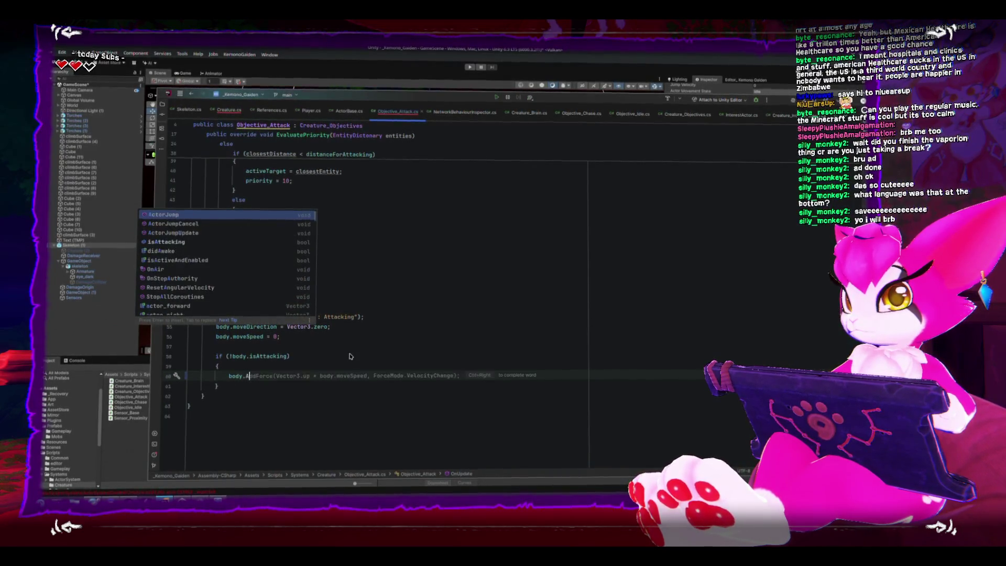
type("Attack")
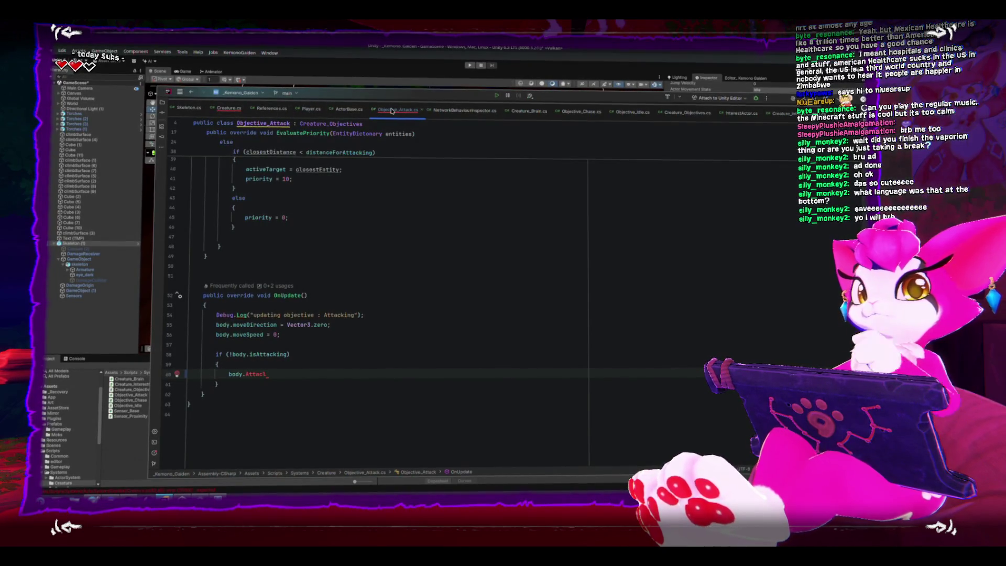
Step: Complete the attack controller call in Creature's Attack method as StartAttack
left_click(229, 108)
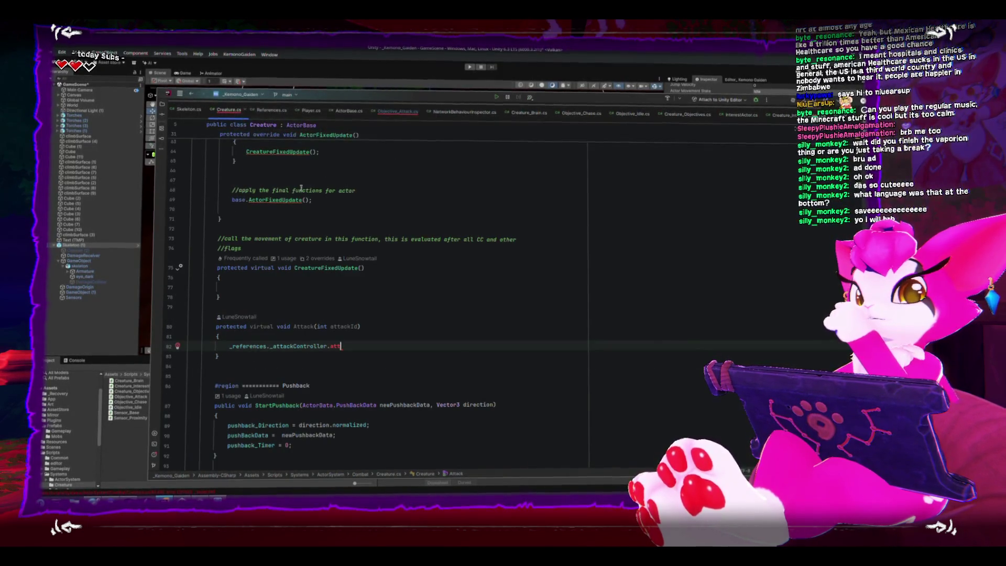
key("BackSpace")
key("BackSpace")
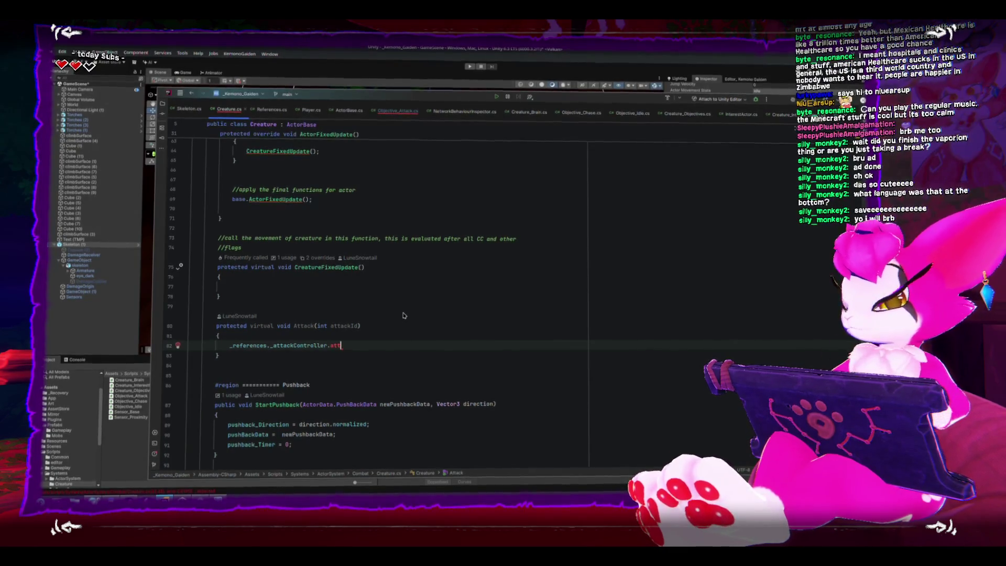
type("tt")
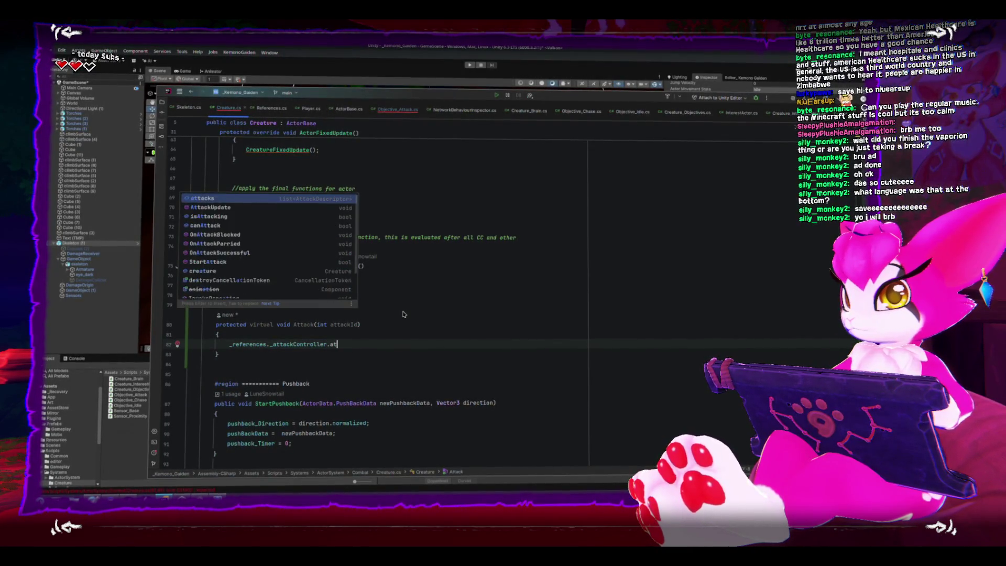
key("Down")
key("Down")
key("Down")
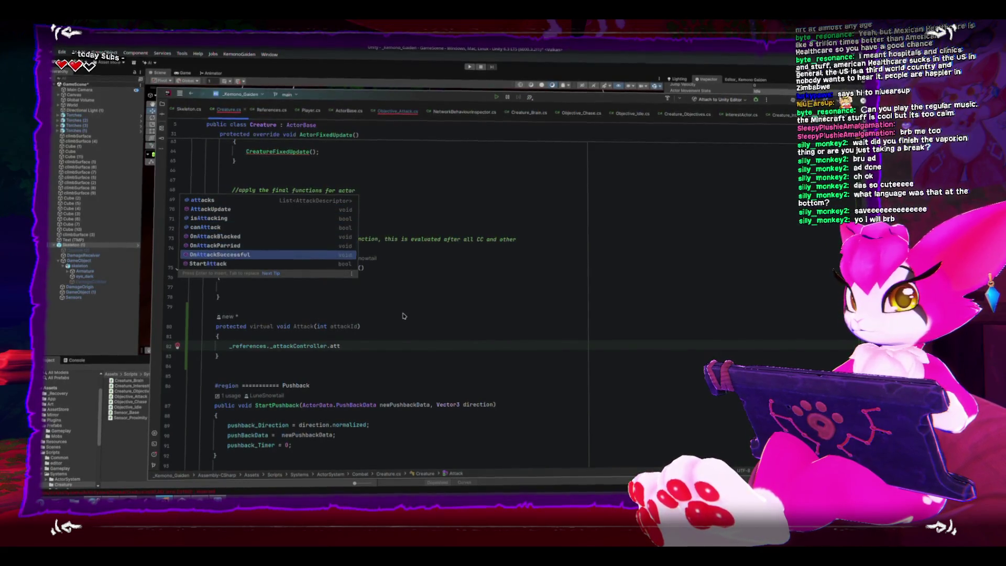
key("Return")
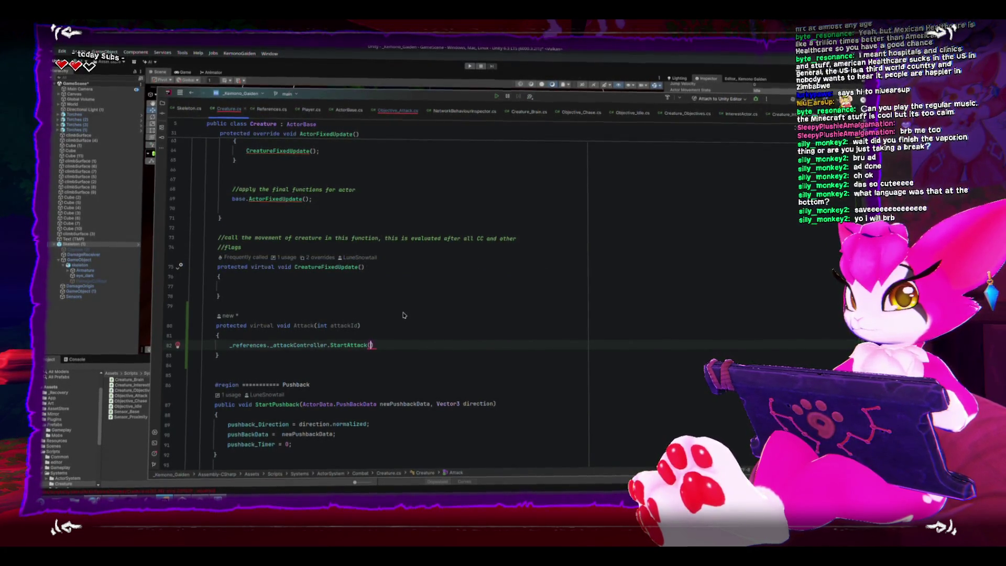
Step: Add a DamageCollider col parameter to the Attack method's signature
key("Escape")
key("Up")
key("Up")
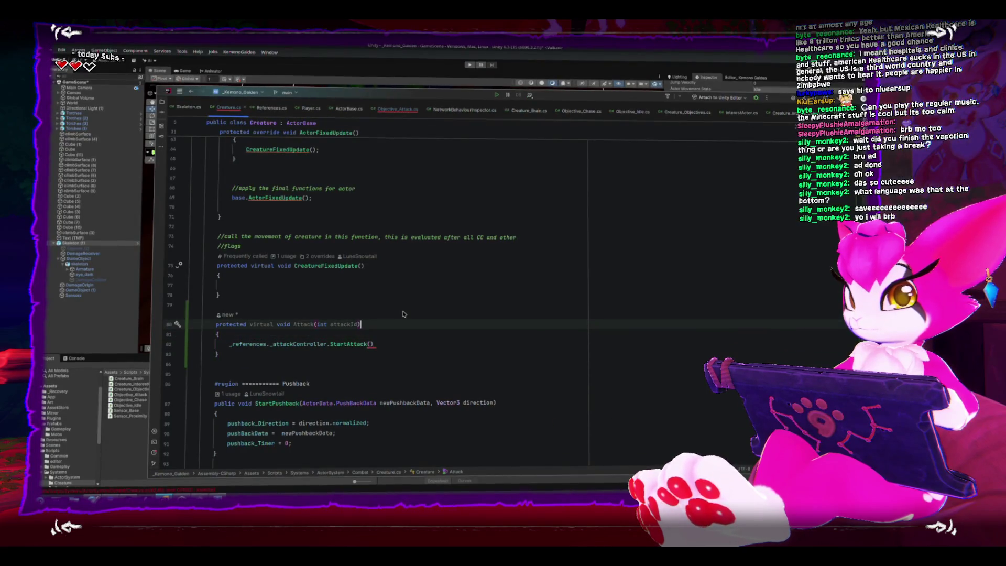
type(", Damagec")
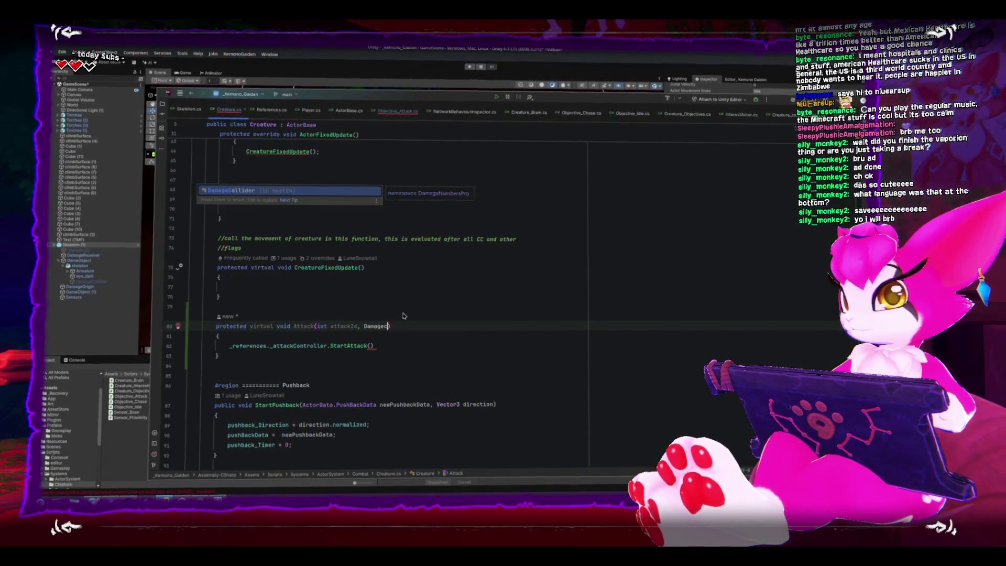
key("Return")
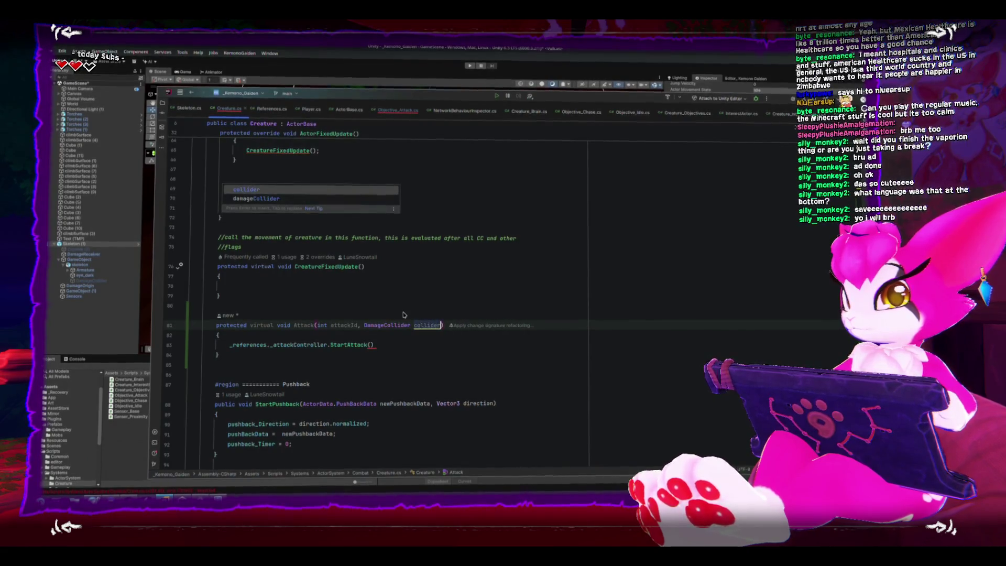
key("Return")
key("BackSpace")
key("BackSpace")
key("BackSpace")
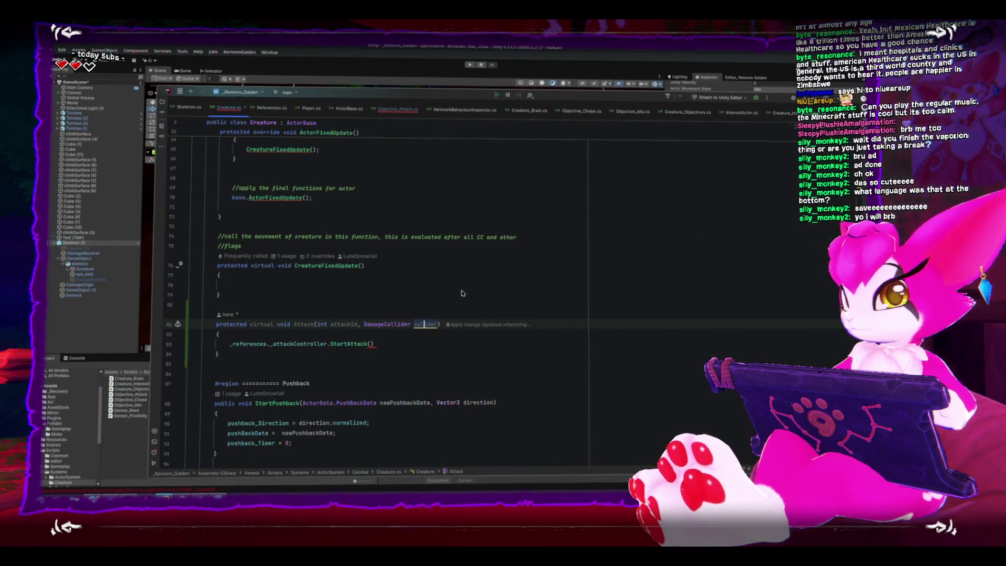
Step: Pass _references._attackController.attacks[attackId] and col as StartAttack's arguments
key("Down")
key("Down")
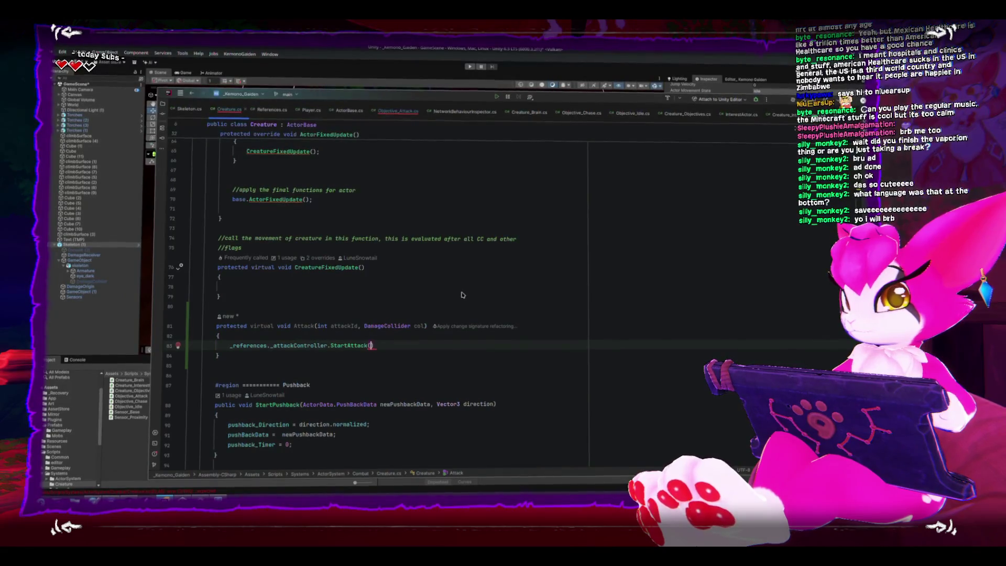
key("Left")
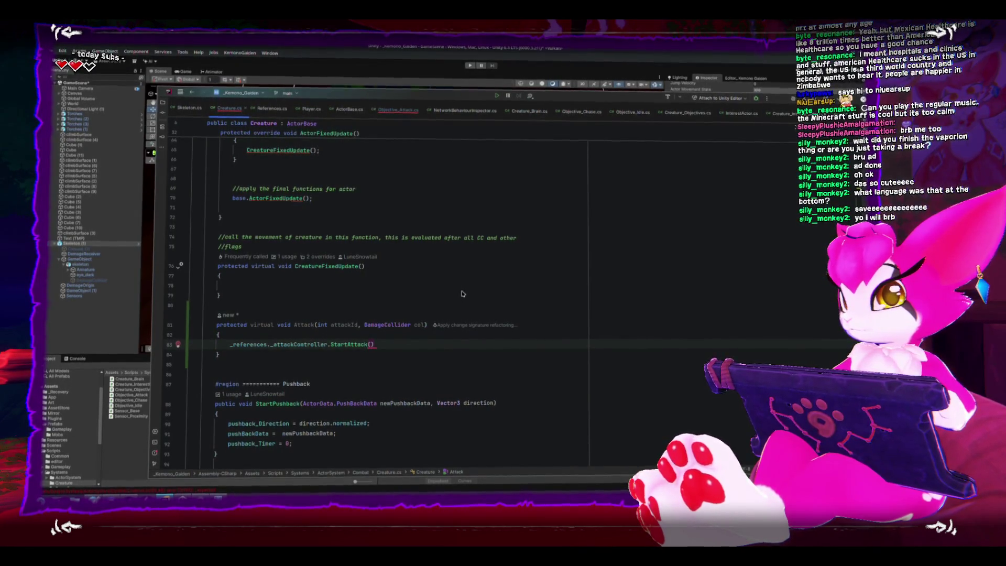
type("_references.")
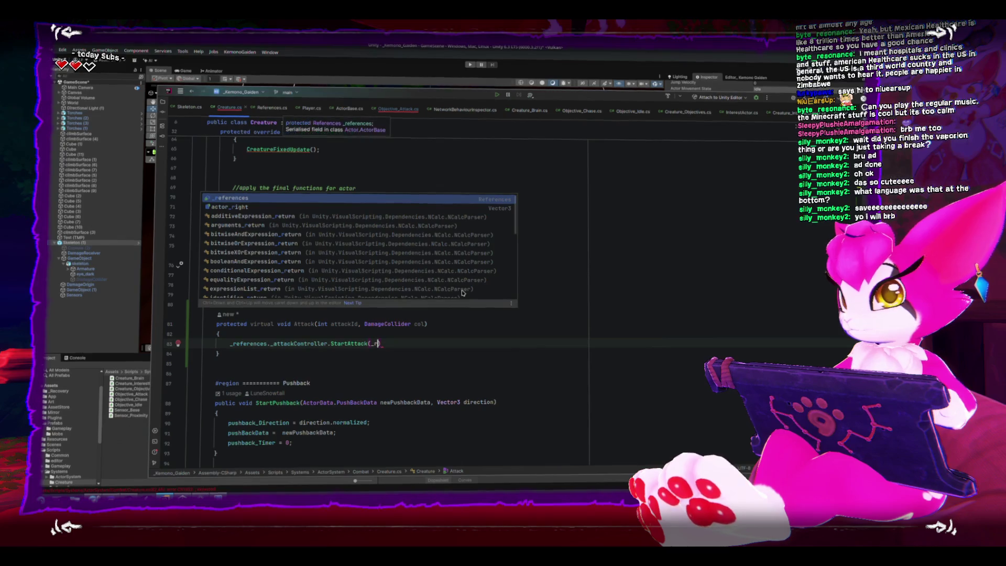
type("_a")
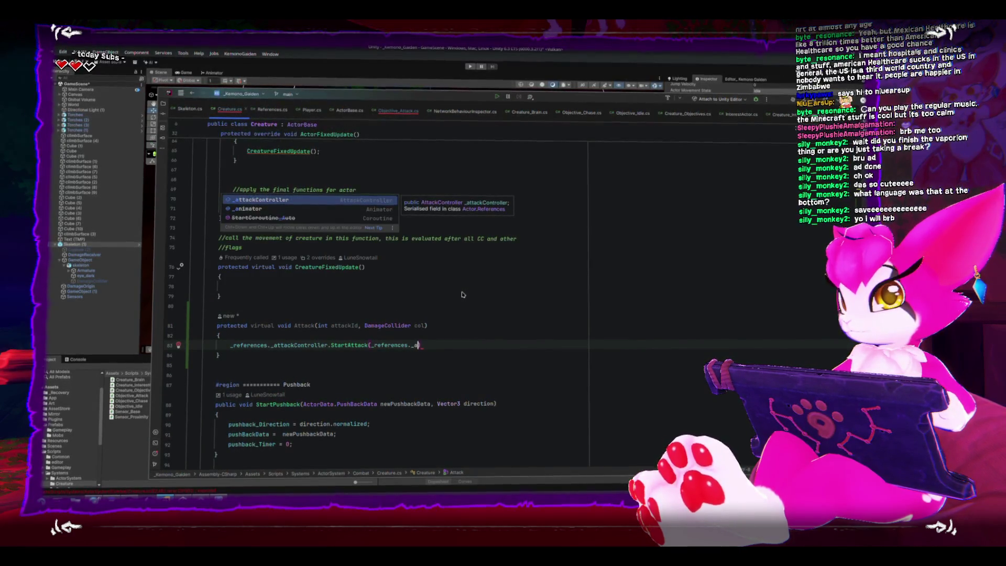
key("Tab")
type(".attacks")
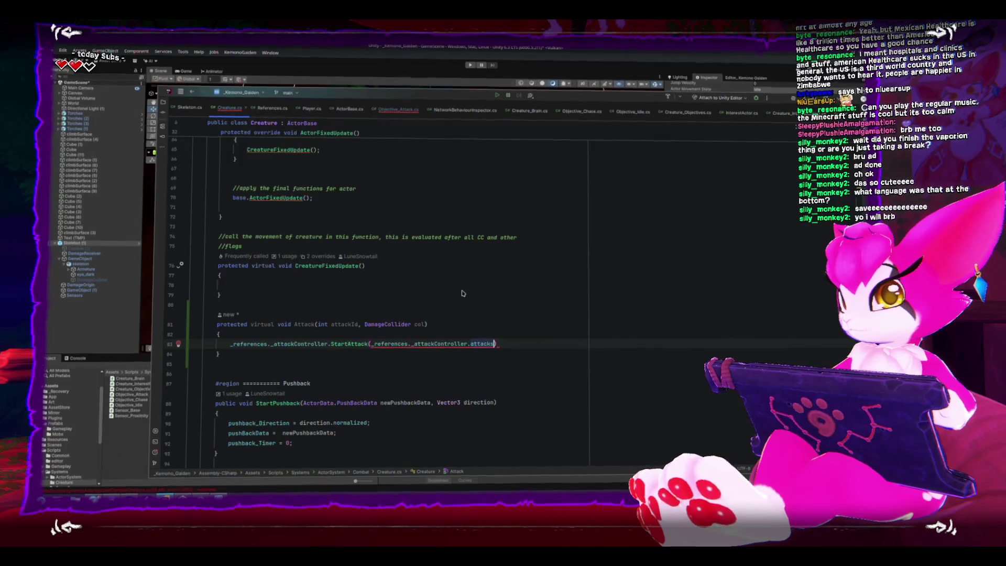
type("[attackId]")
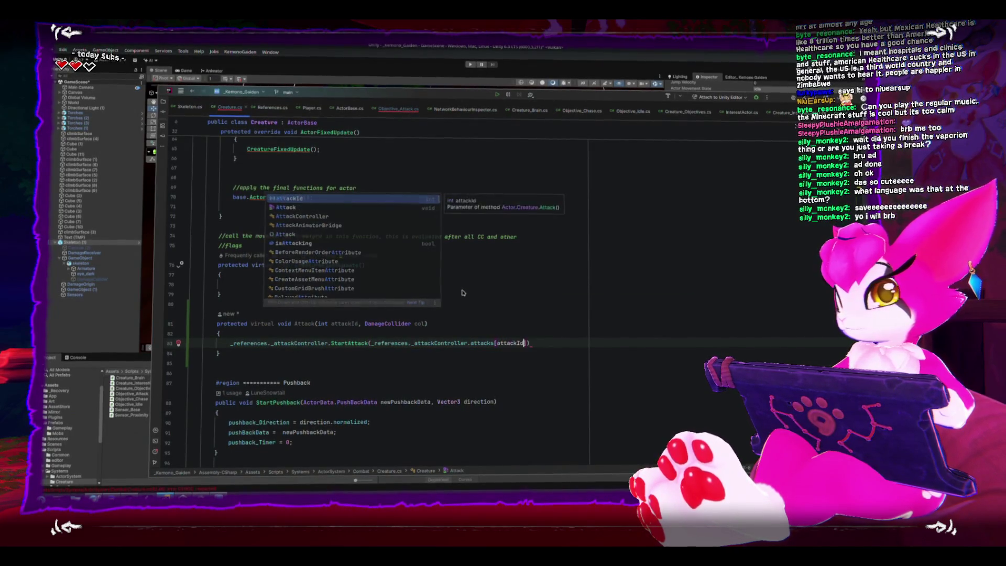
type(", col")
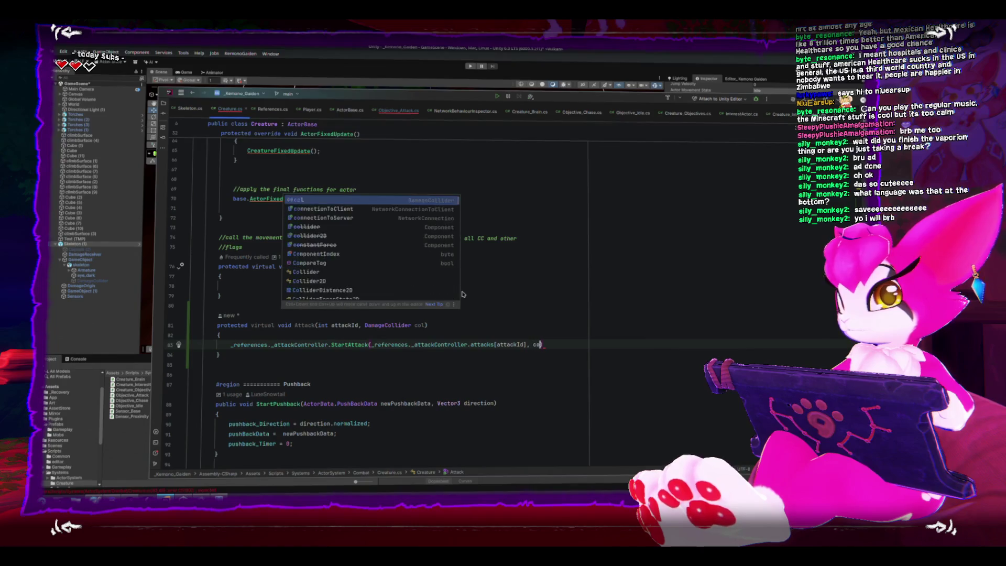
type(");")
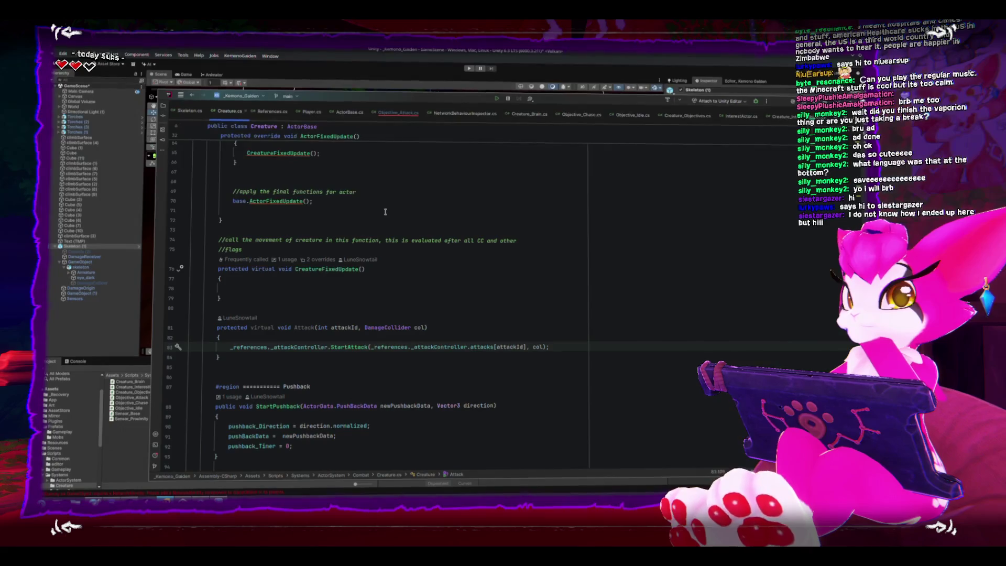
Step: Scroll through Creature.cs to review the FixedUpdate code, ending below the Attack method
scroll(384, 212, "up", 3)
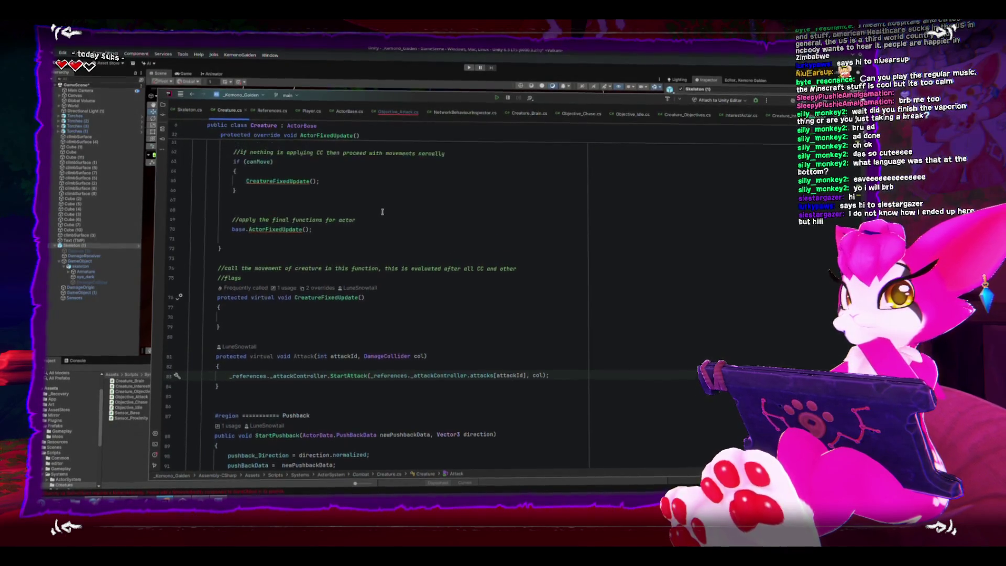
scroll(376, 210, "up", 4)
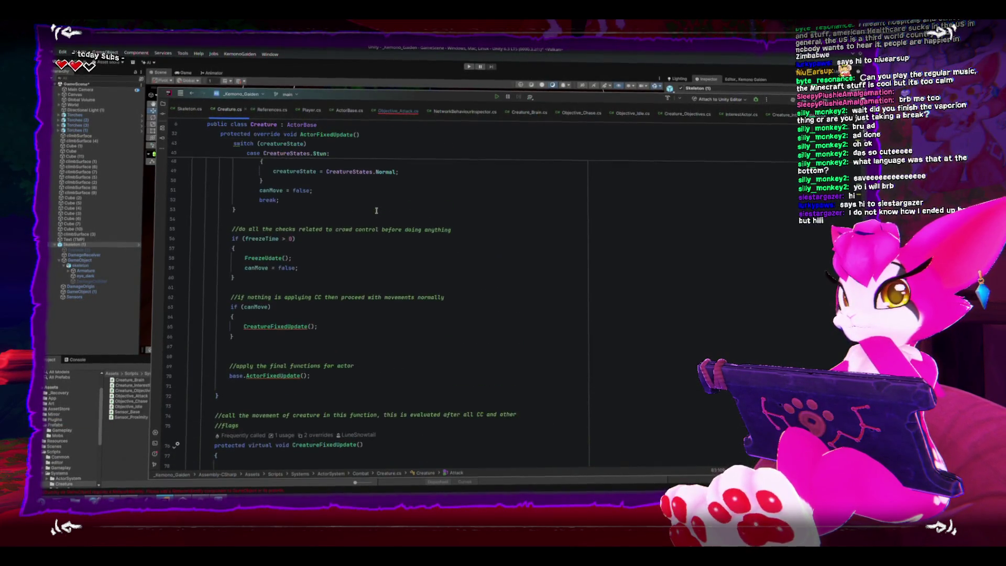
scroll(375, 211, "down", 4)
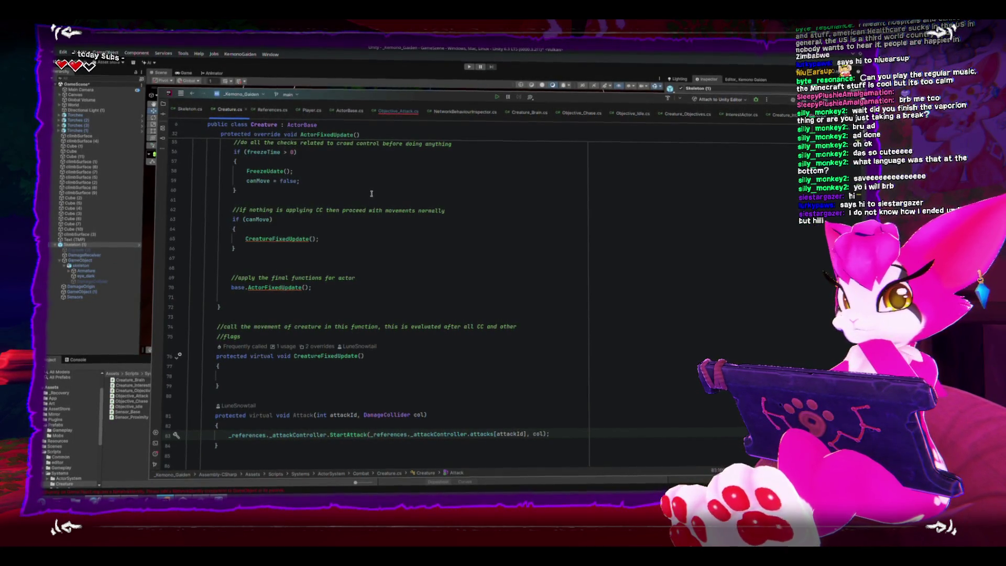
scroll(438, 402, "down", 1)
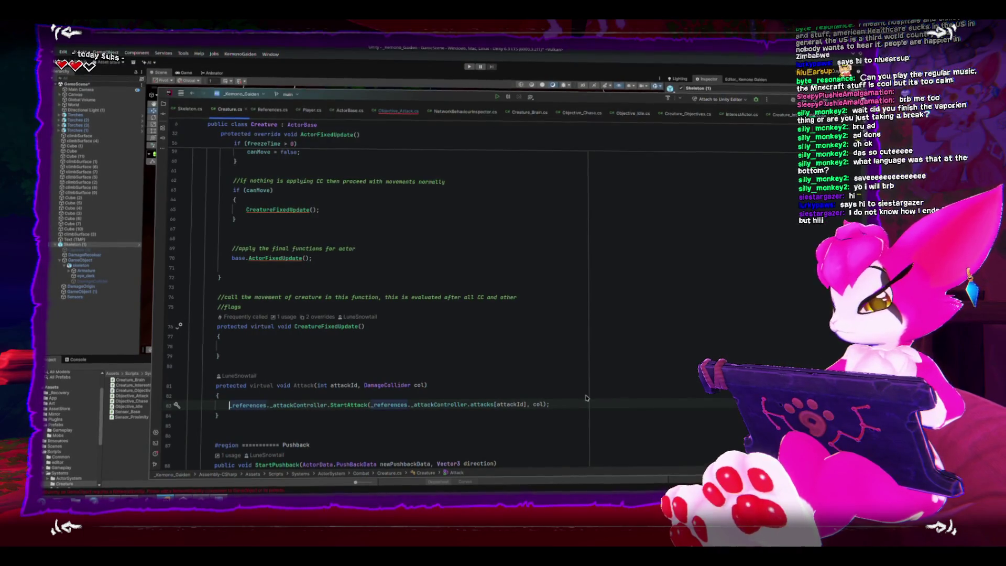
key("Down")
key("Down")
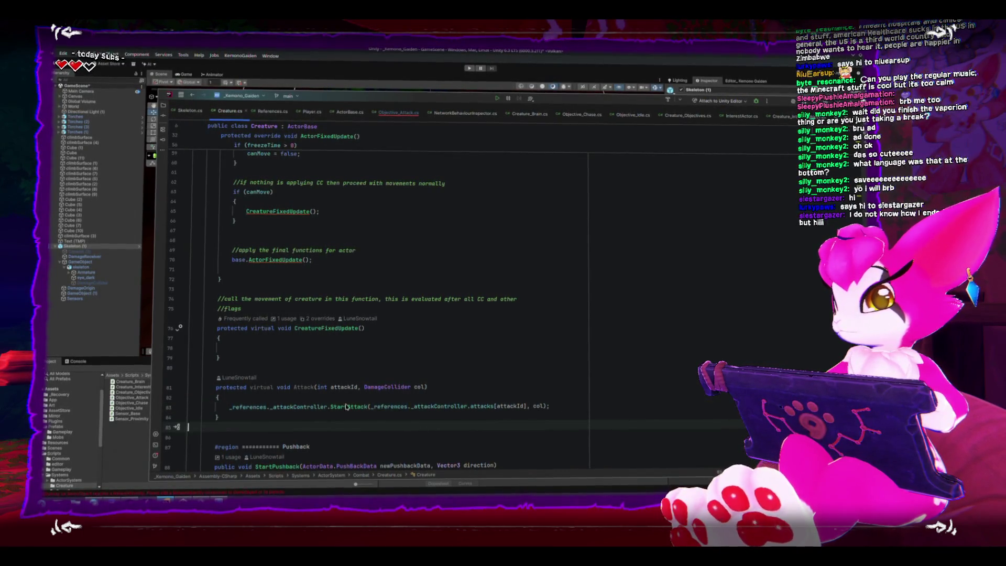
Step: Wrap the StartAttack call in an if statement whose block sets isAttacking = true
left_click(346, 406)
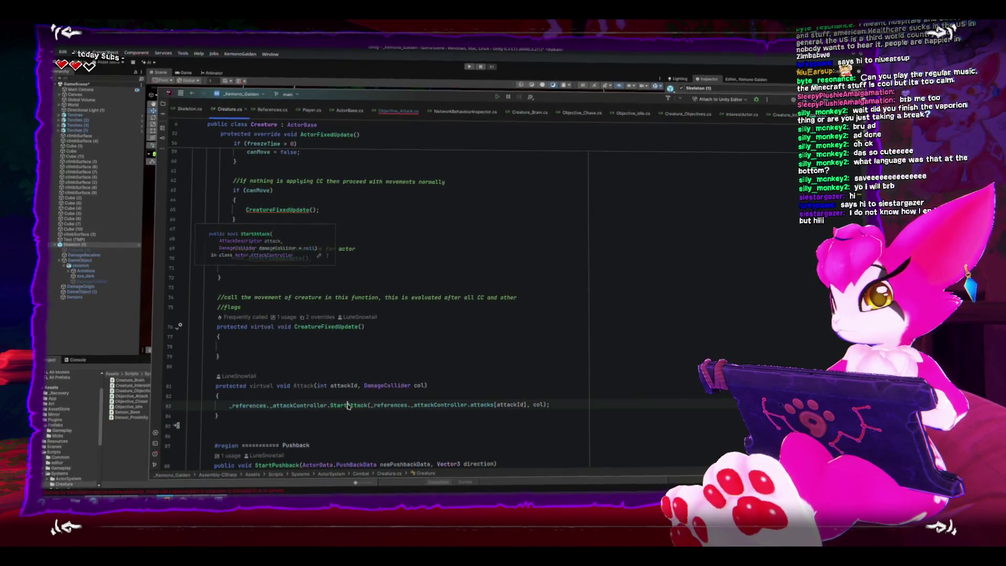
type("if(")
key("End")
key("BackSpace")
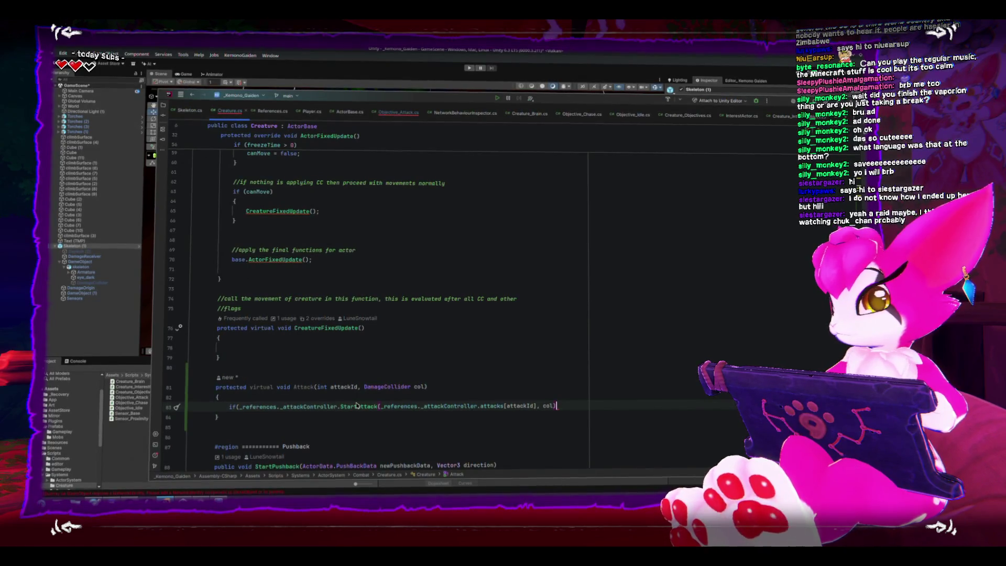
type(")")
key("Return")
type("{")
key("Return")
type("isat")
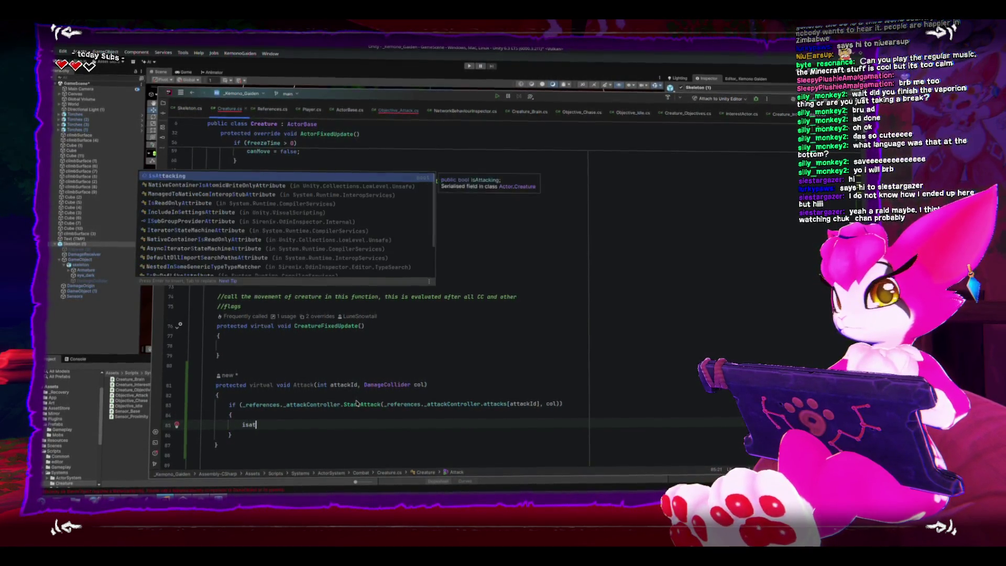
key("Return")
type("= true")
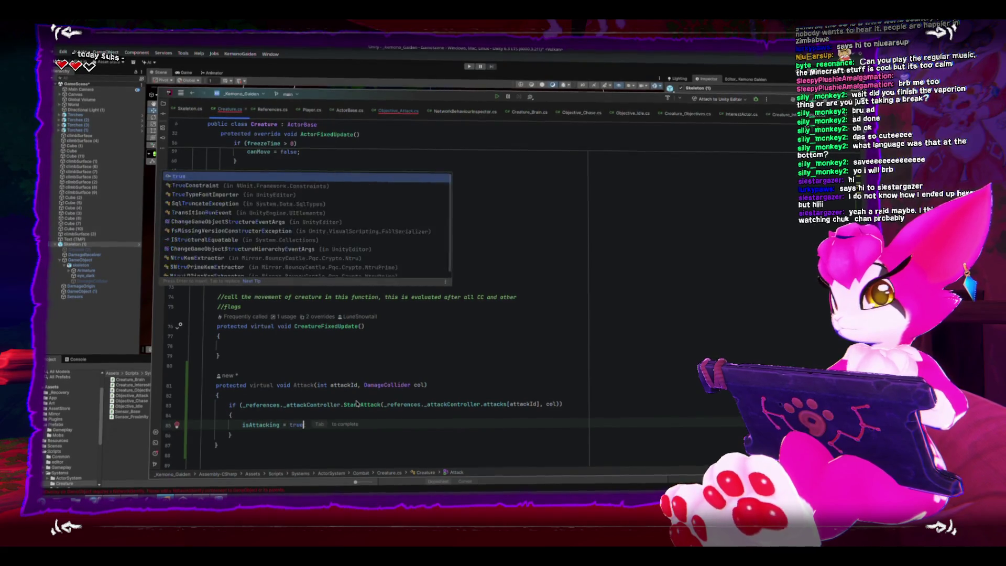
type(";")
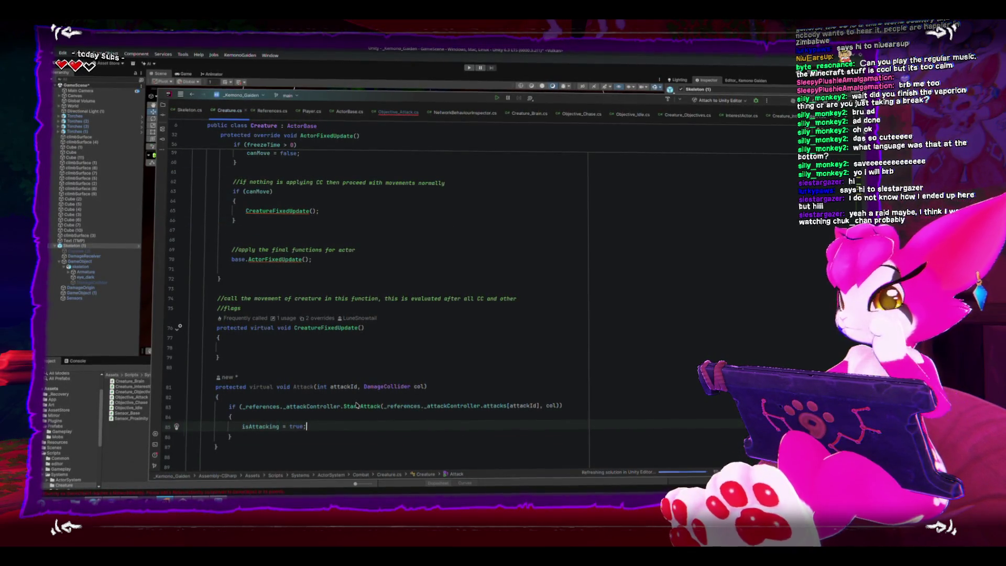
left_click(278, 446)
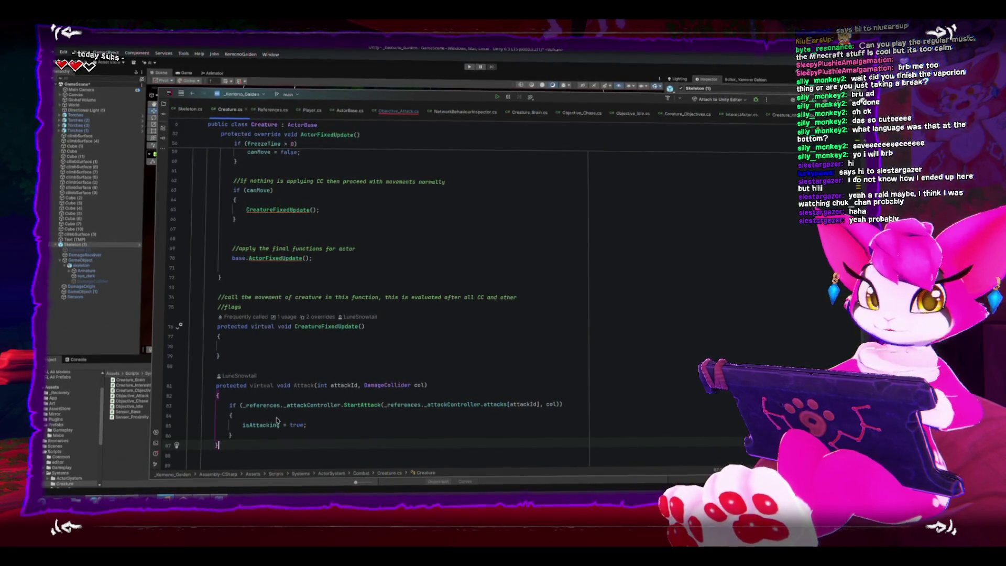
Step: Press Play in Unity, read the compile error in the Console, and open the offending script
key("alt+Tab")
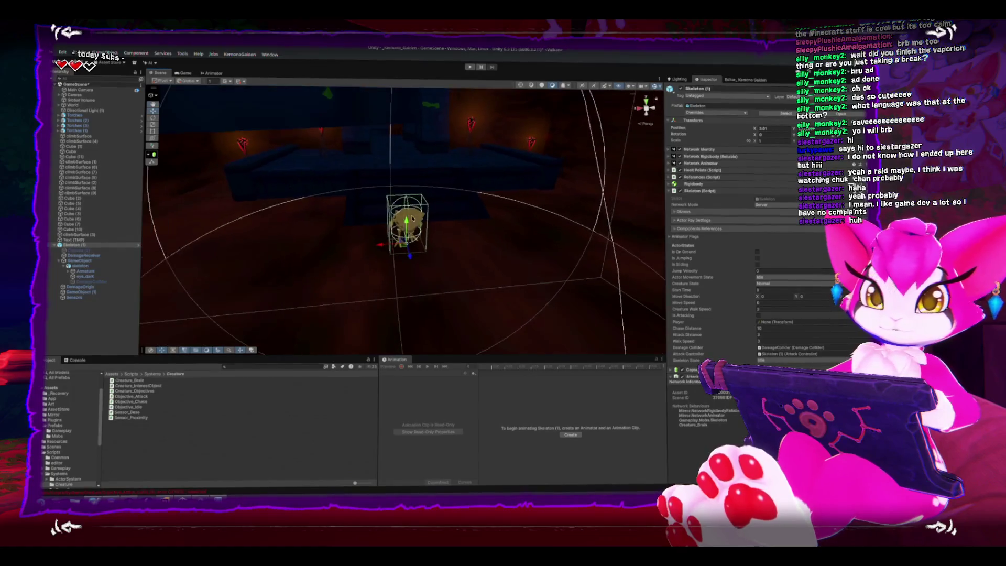
left_click(470, 67)
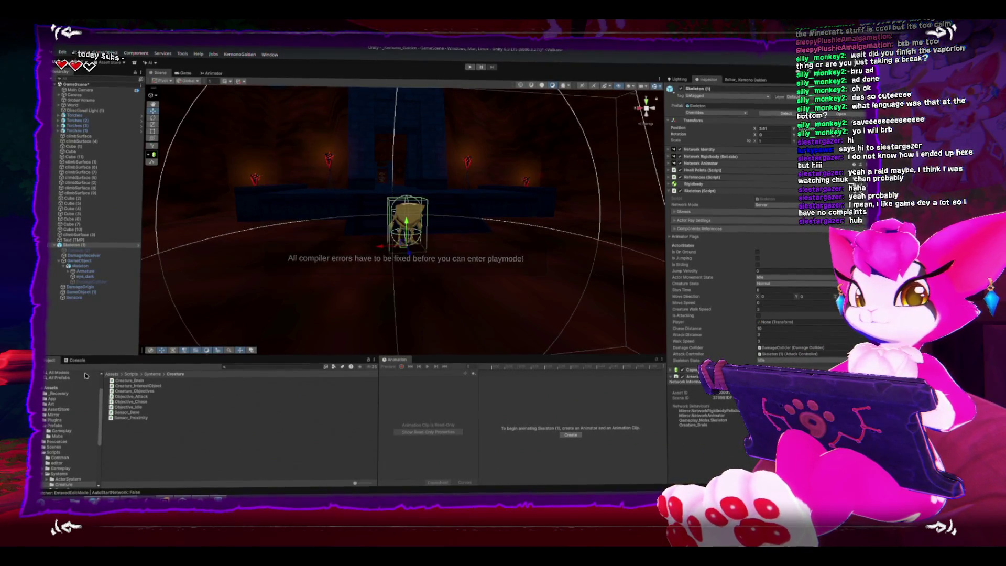
left_click(76, 360)
double_click(64, 376)
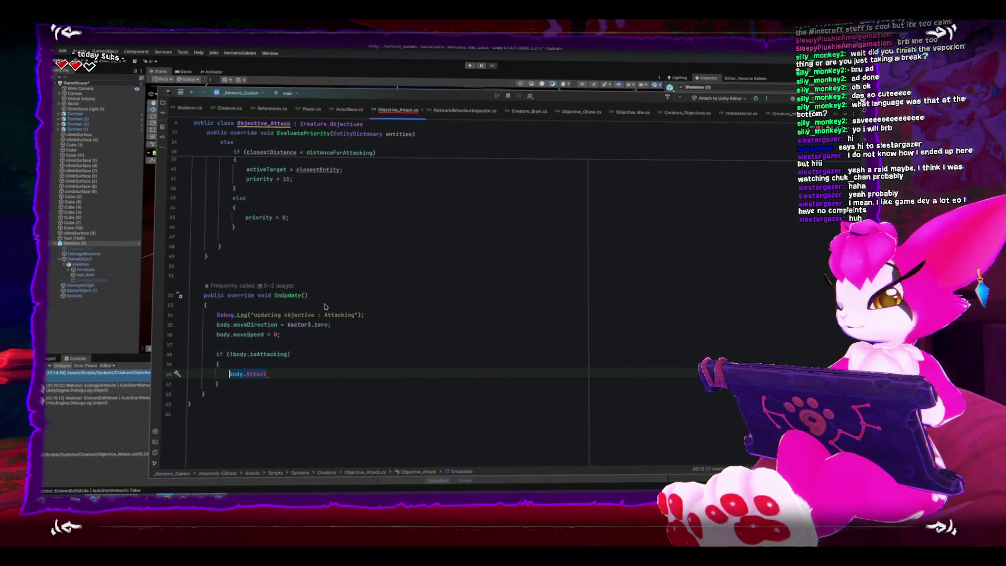
Step: Delete the unfinished body.Attack call line from Objective_Attack's OnUpdate
type("body.att")
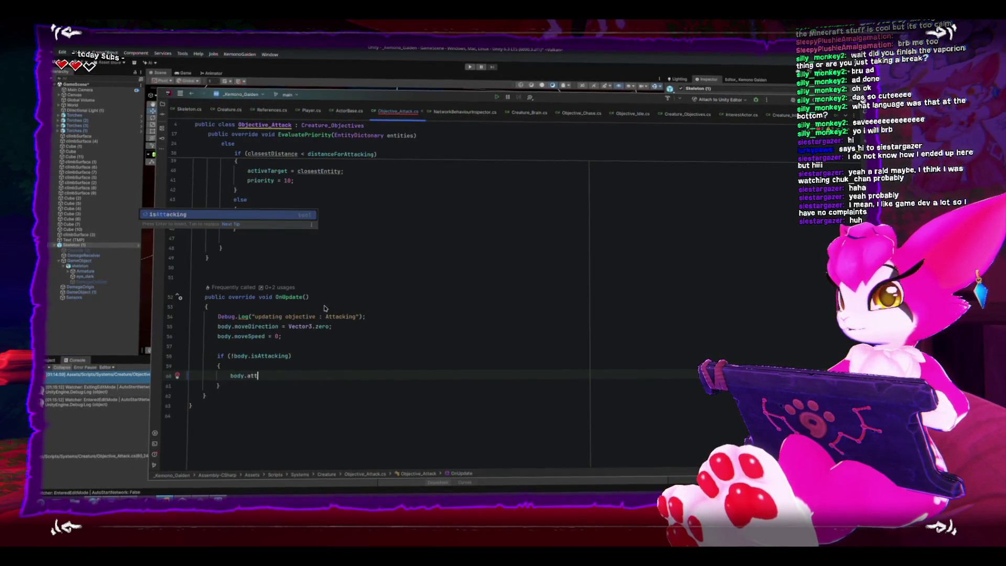
key("BackSpace")
key("BackSpace")
key("BackSpace")
type("A")
key("BackSpace")
key("BackSpace")
type(".Start")
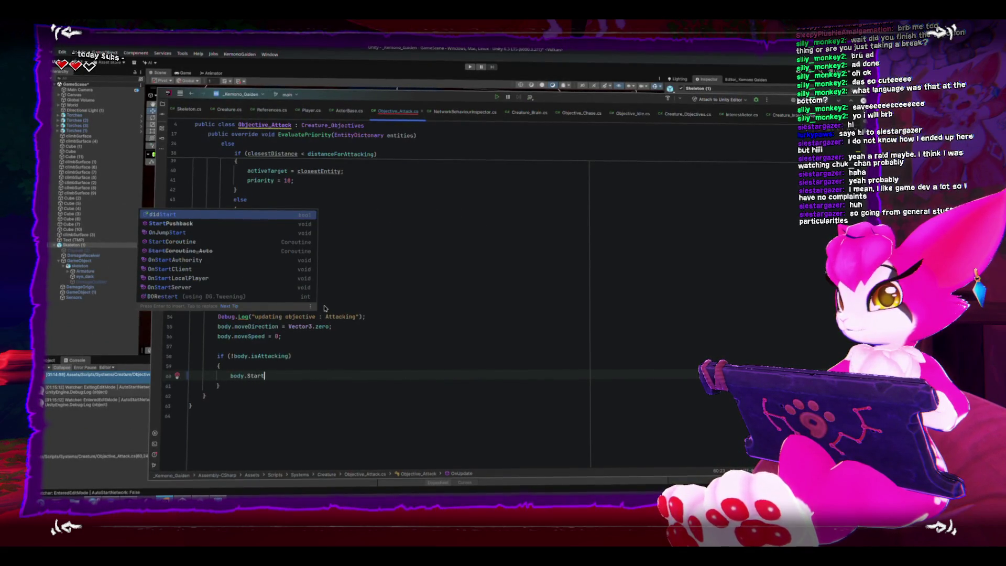
key("ctrl+BackSpace")
key("ctrl+BackSpace")
key("ctrl+BackSpace")
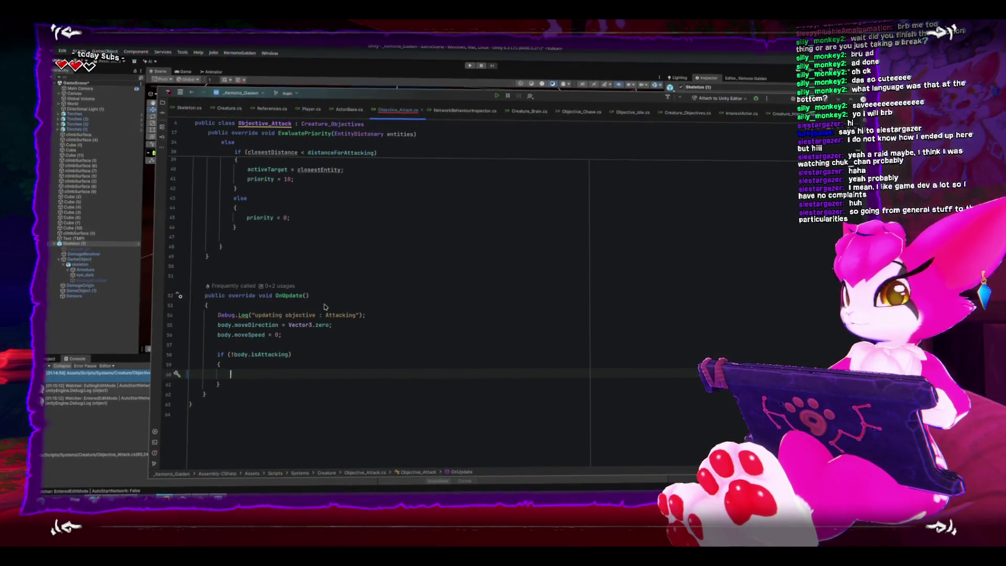
Step: Remove the virtual keyword from Creature's Attack method declaration
left_click(219, 112)
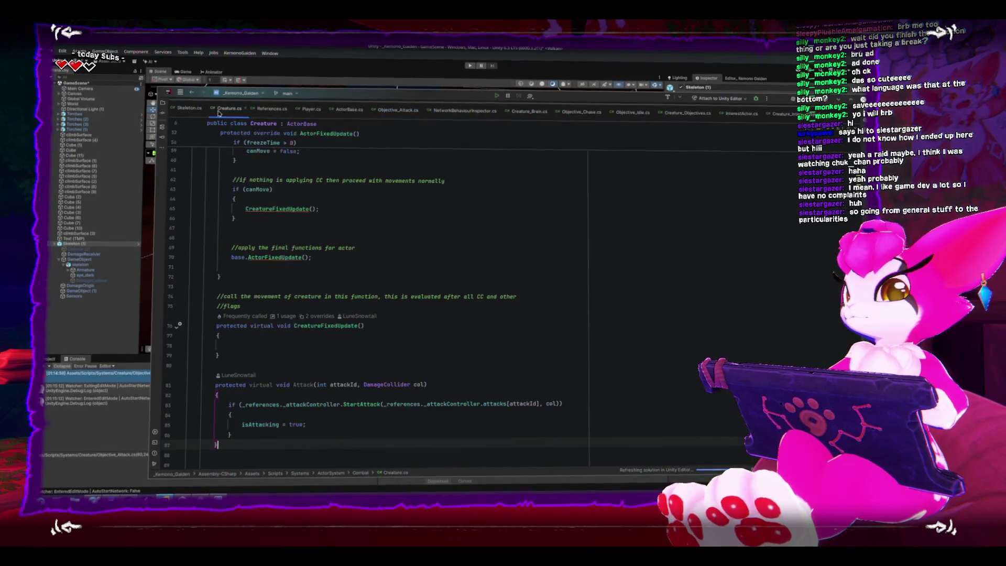
left_click(246, 386)
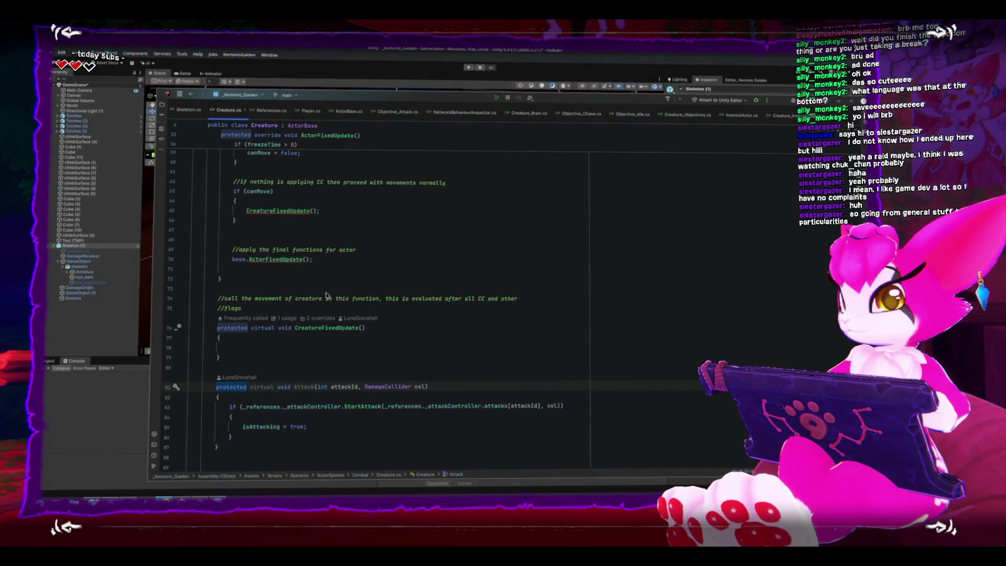
key("ctrl+Right")
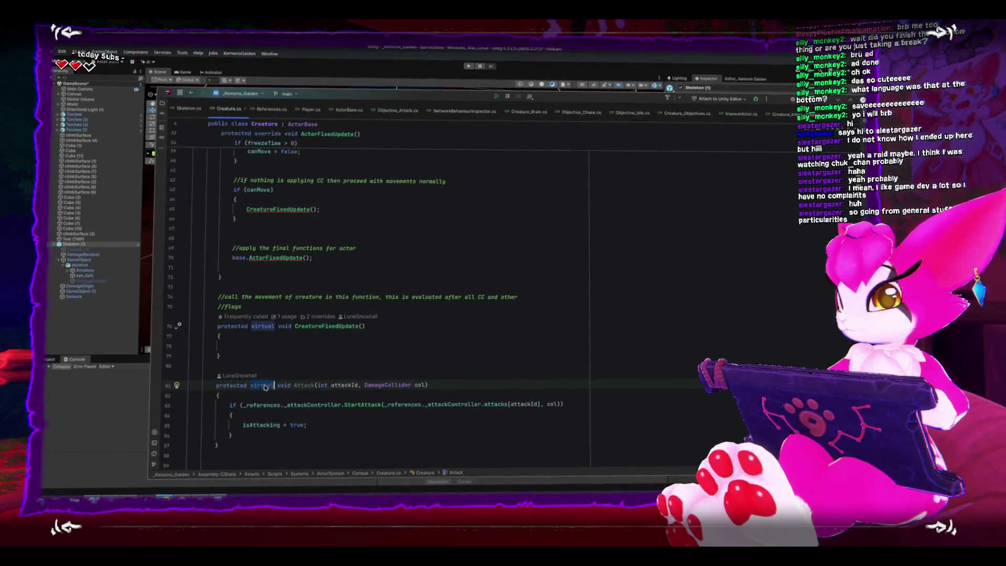
key("ctrl+BackSpace")
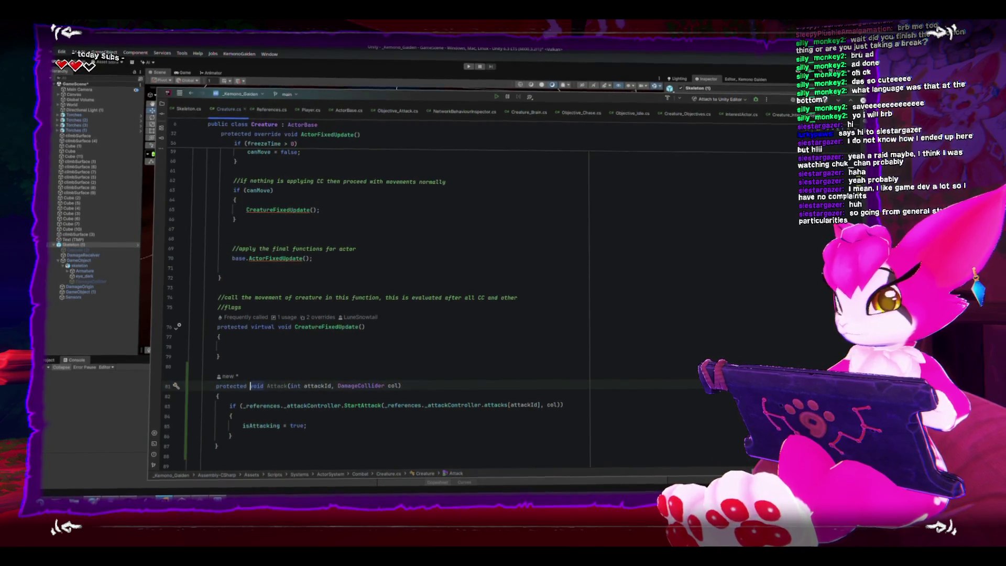
left_click(190, 111)
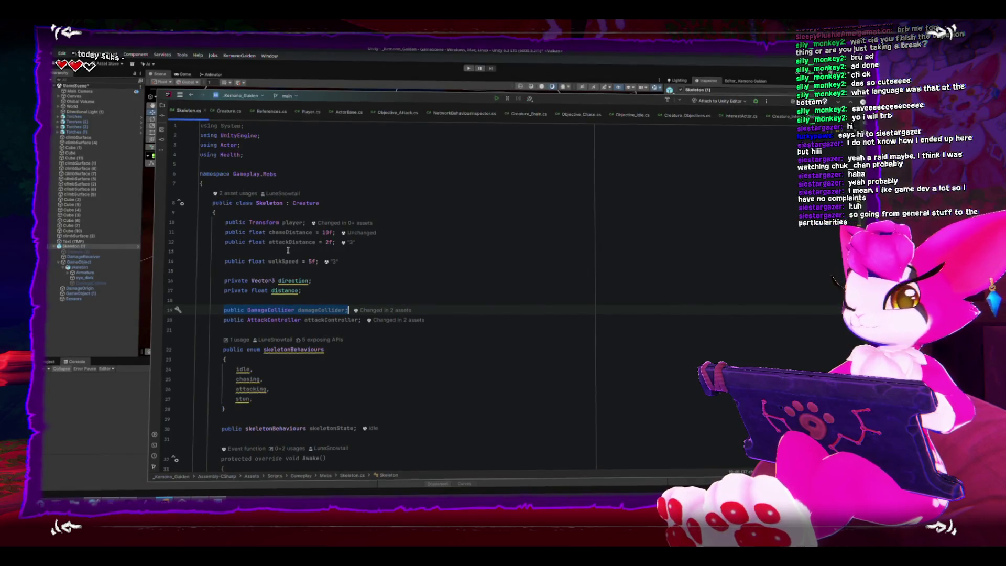
Step: Scroll through Skeleton.cs, revisit Creature.cs, and return to Unity
scroll(288, 250, "down", 10)
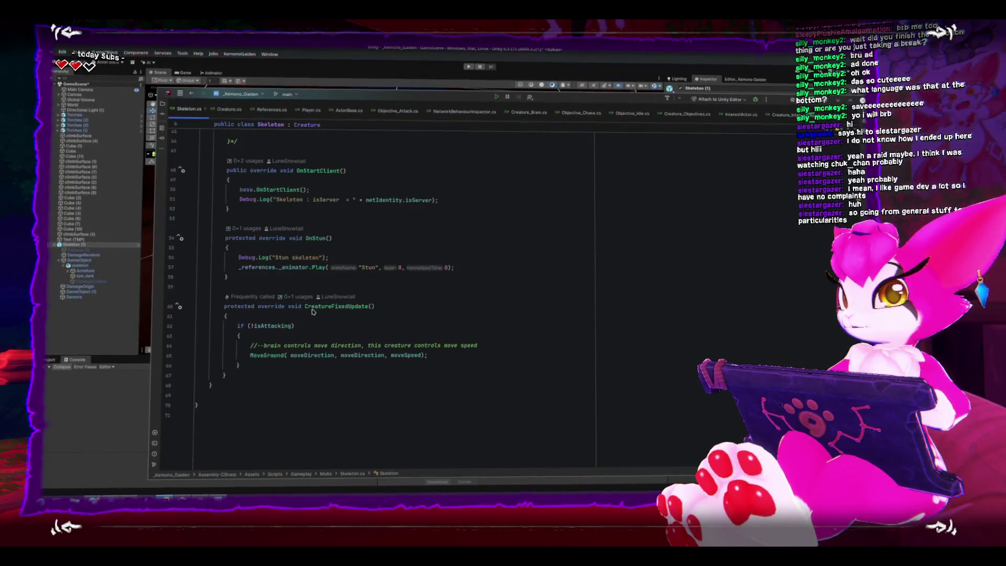
scroll(283, 199, "up", 3)
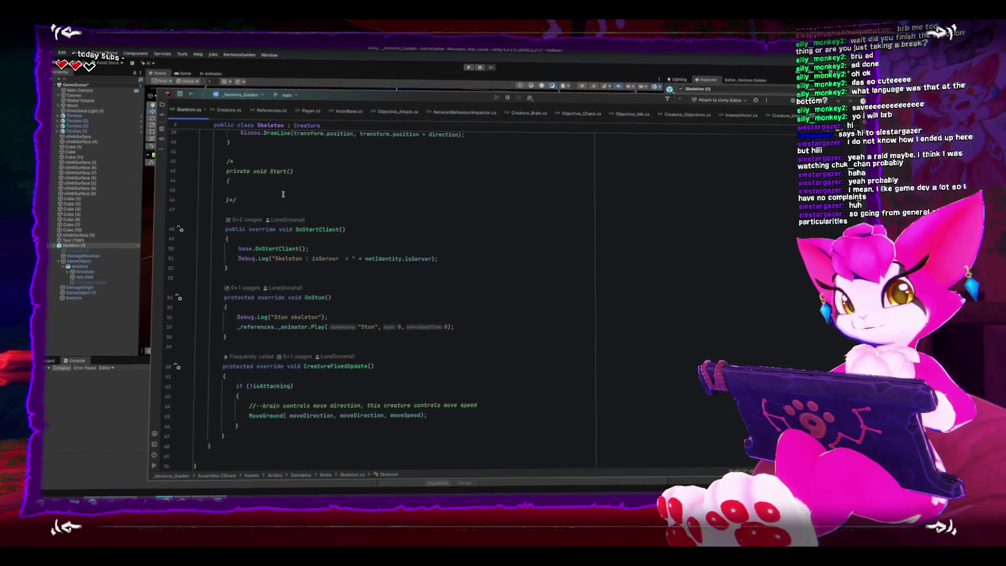
left_click(233, 111)
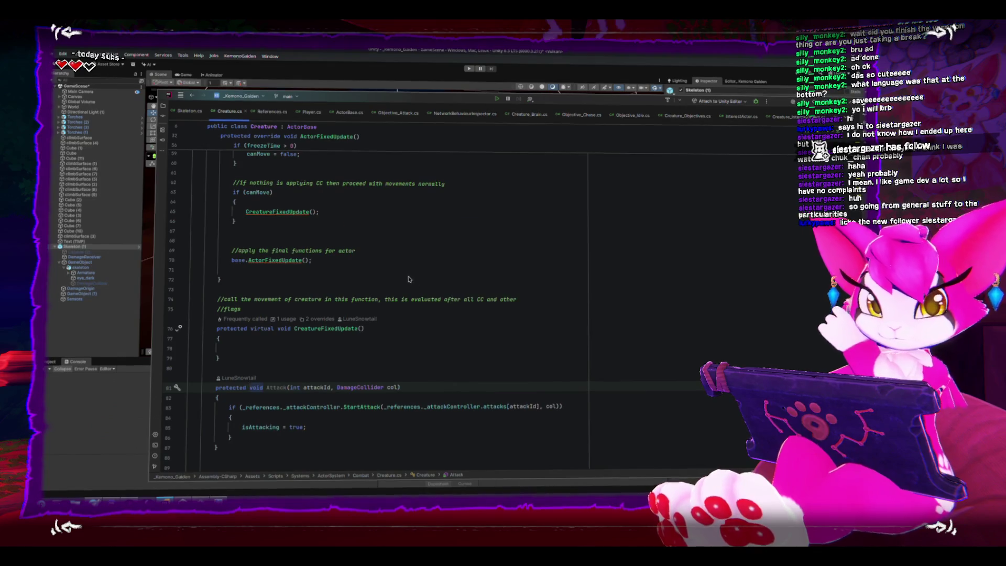
key("alt+Tab")
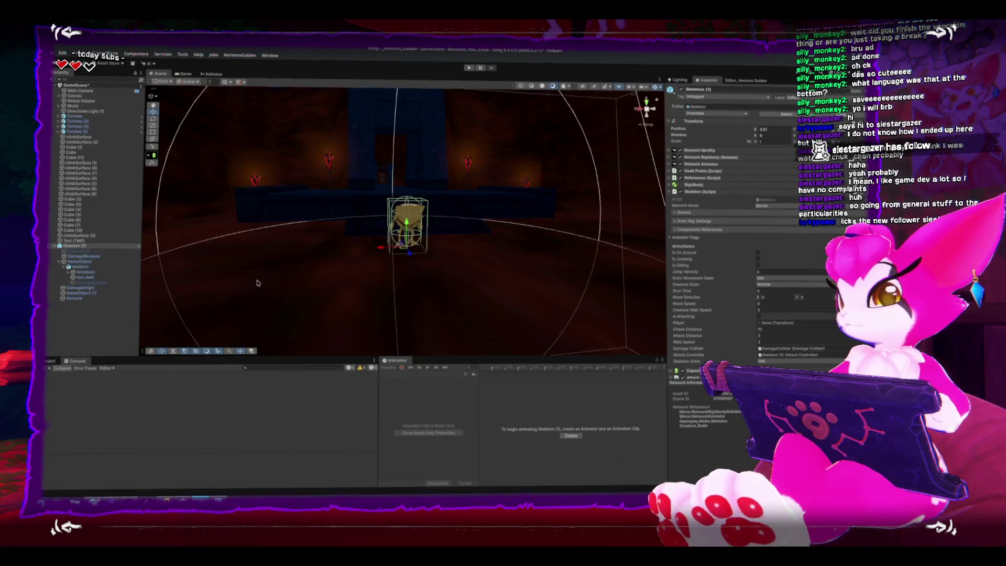
Step: Stop Kemono Gaiden from Steam, confirm Exit game, relaunch it, and move the Steam window aside
key("alt+Tab")
left_click(248, 254)
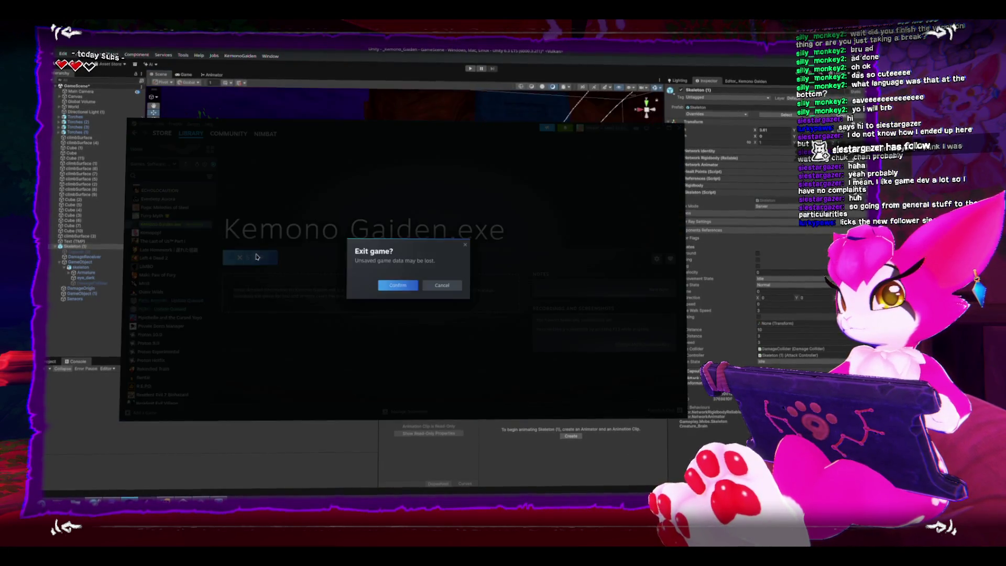
left_click(404, 286)
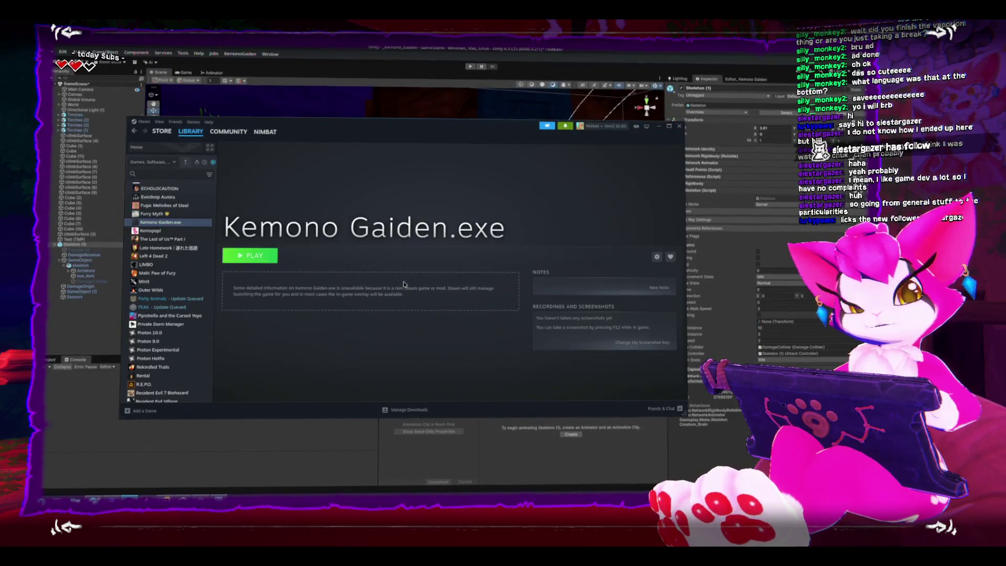
left_click(262, 258)
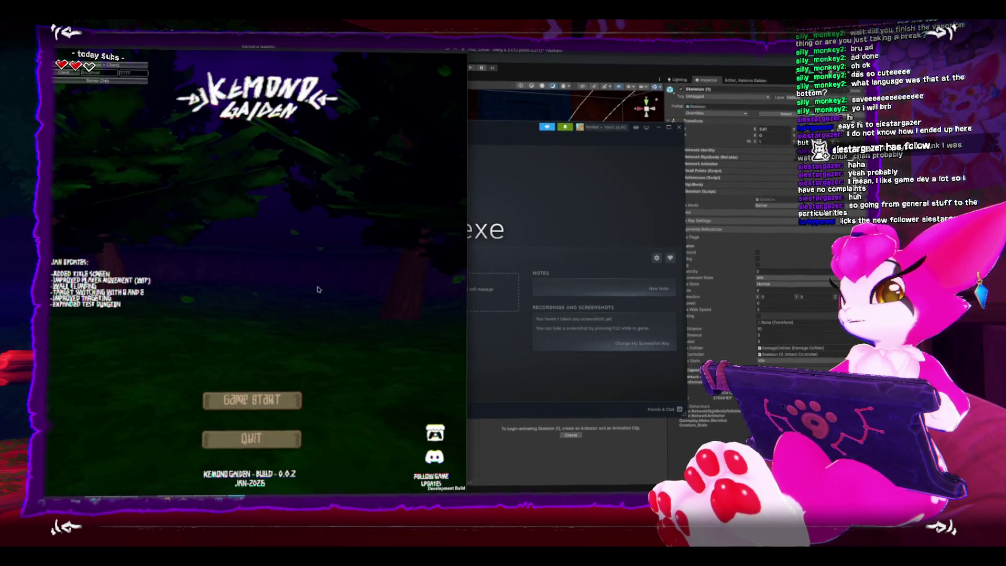
left_click_drag(469, 126, 669, 109)
Step: Start a new Kemono Gaiden game, then quit it through Steam and relaunch it
left_click(438, 96)
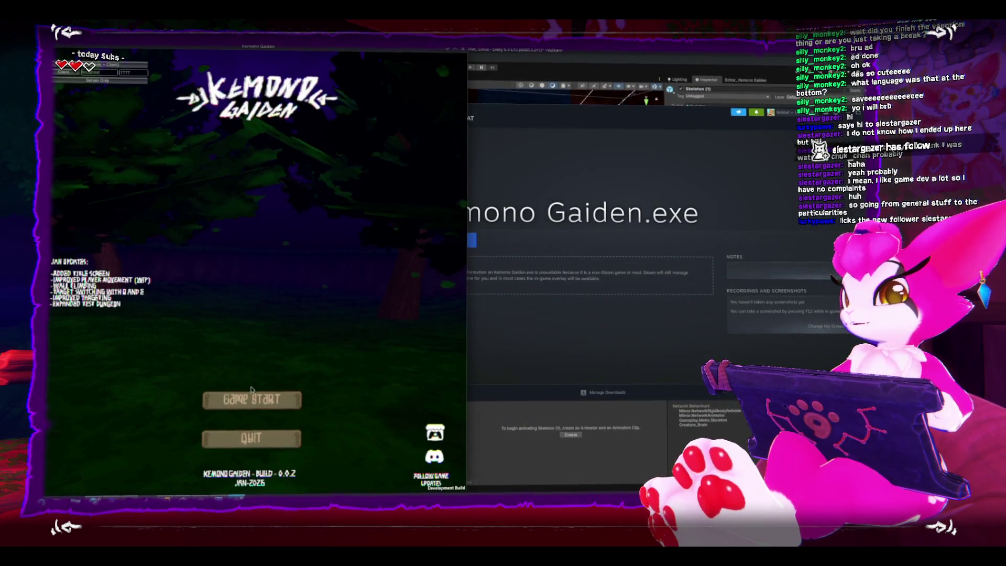
left_click(256, 403)
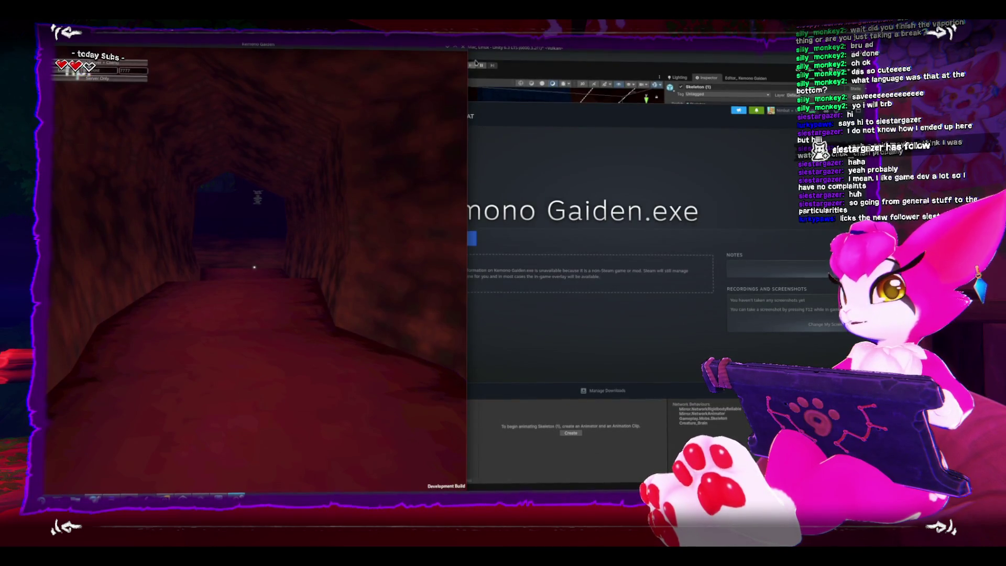
left_click(462, 47)
left_click(450, 238)
left_click(589, 266)
left_click(456, 242)
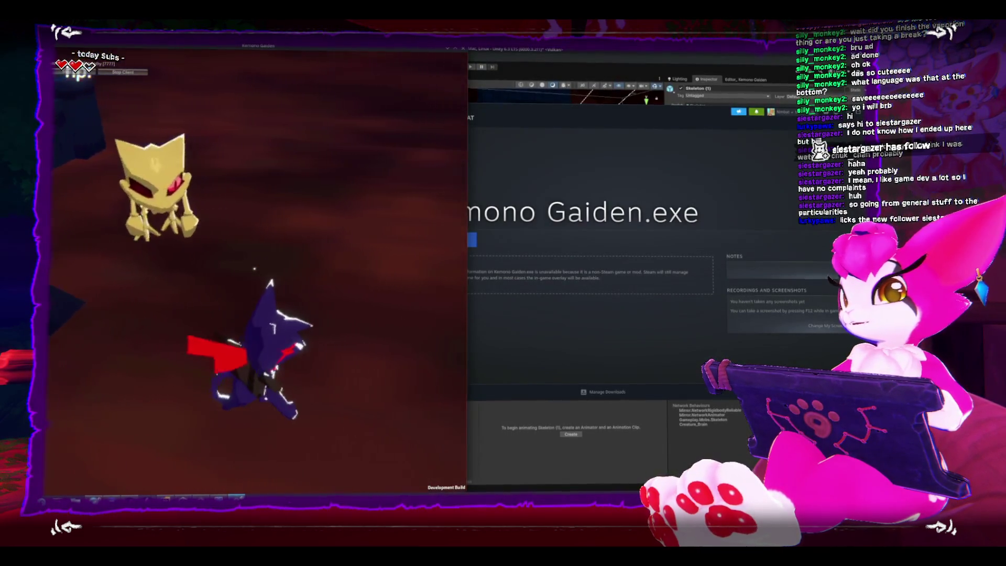
Step: Swing the sword while walking out of the tunnel toward the stone structure
left_click(254, 268)
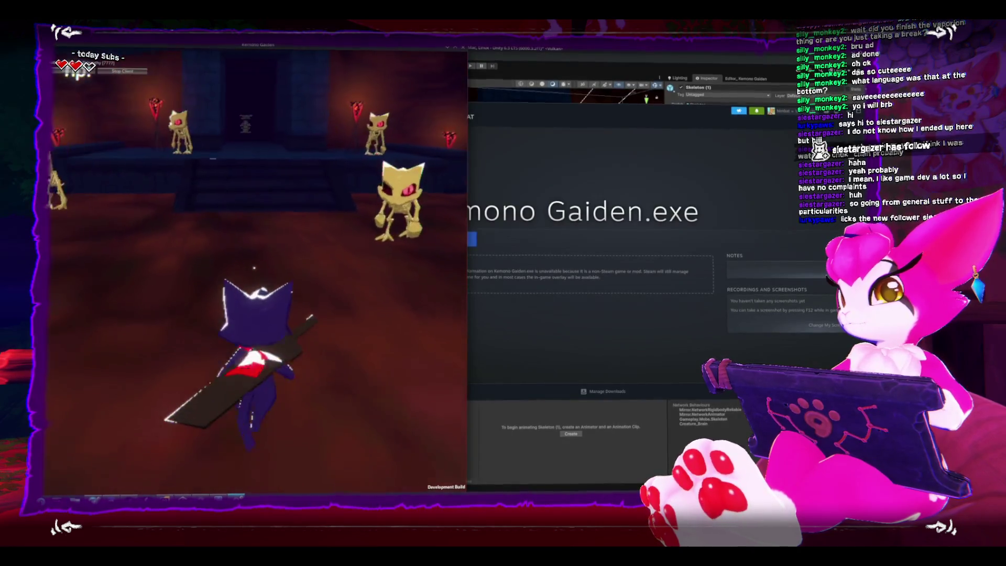
key("s")
key("w")
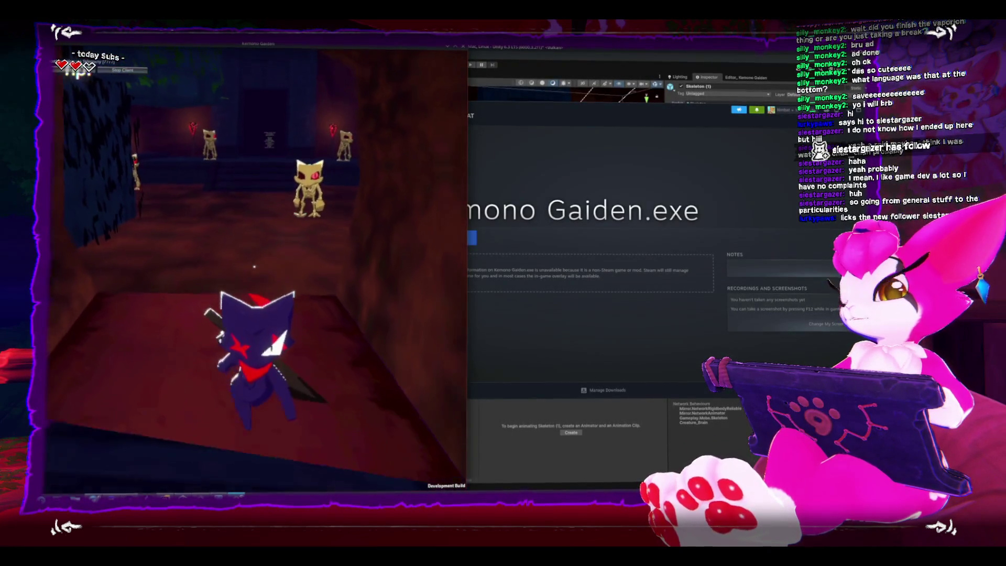
left_click(254, 267)
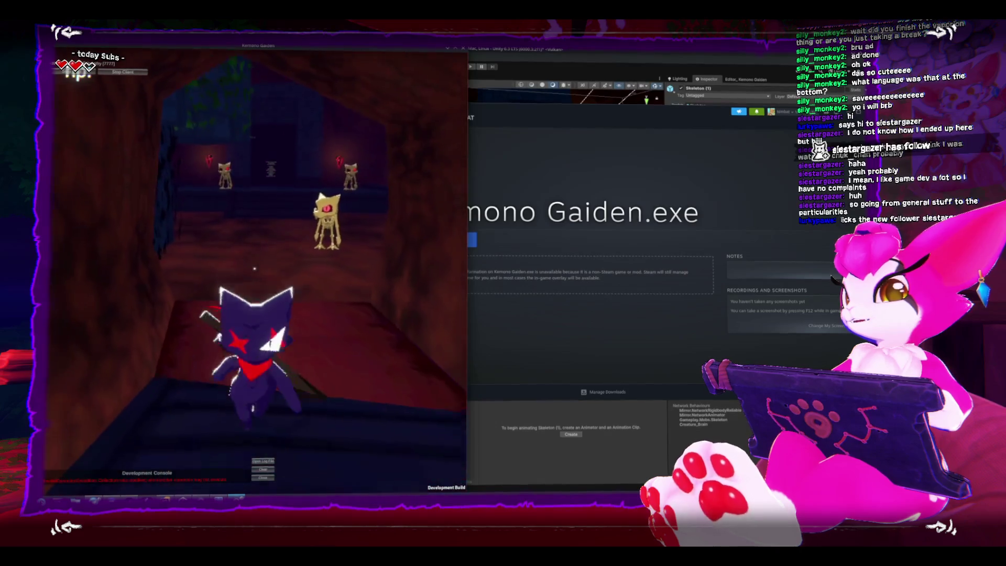
left_click(254, 268)
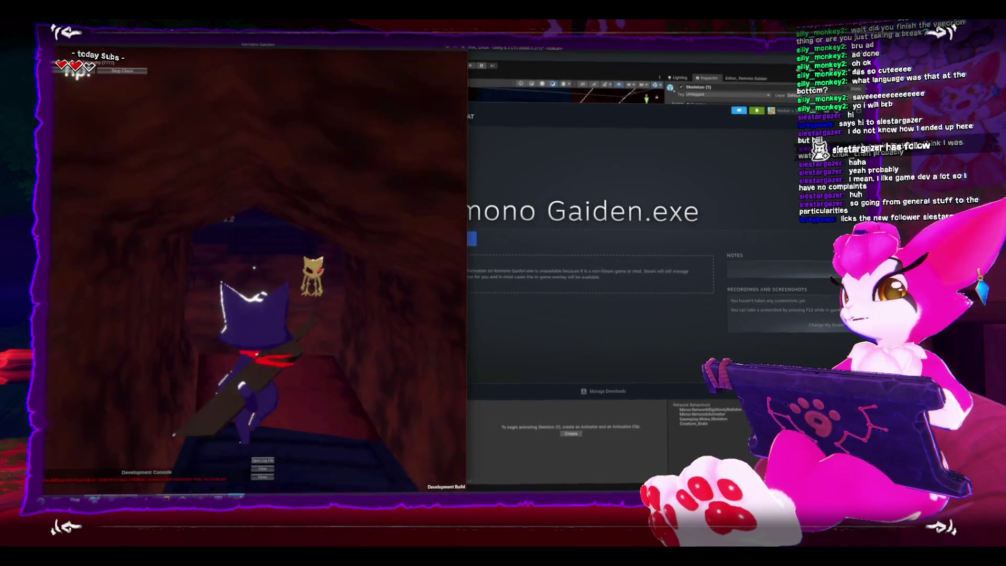
key("w")
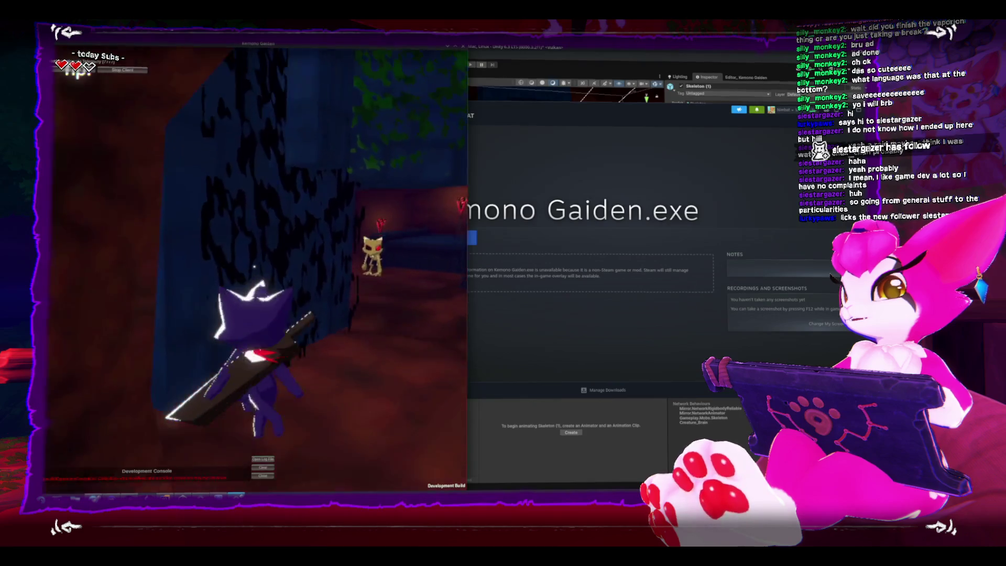
left_click(254, 268)
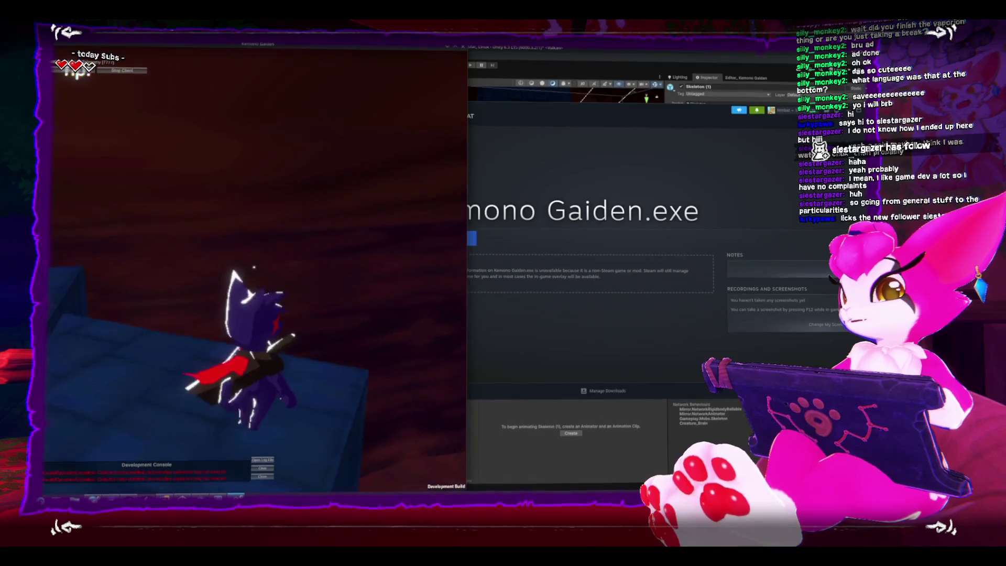
key("w")
key("w")
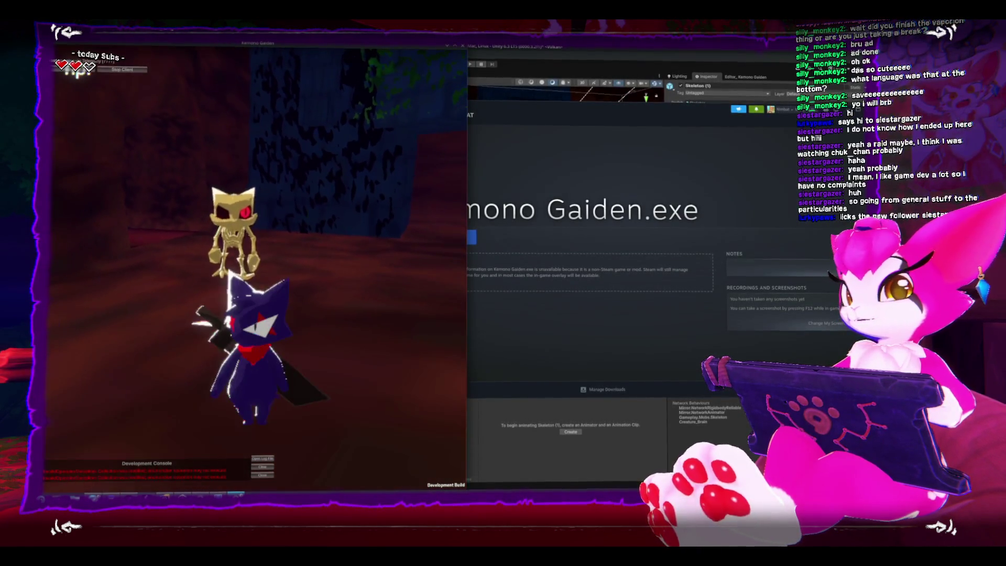
Step: Strike the skeleton until it breaks apart, then pause the game and switch back to Unity
left_click(254, 268)
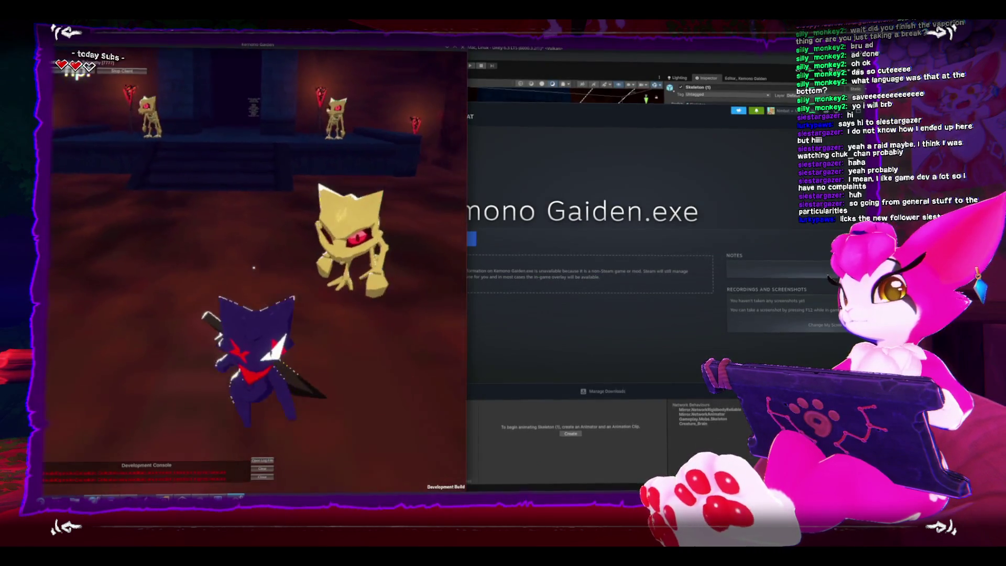
left_click(254, 268)
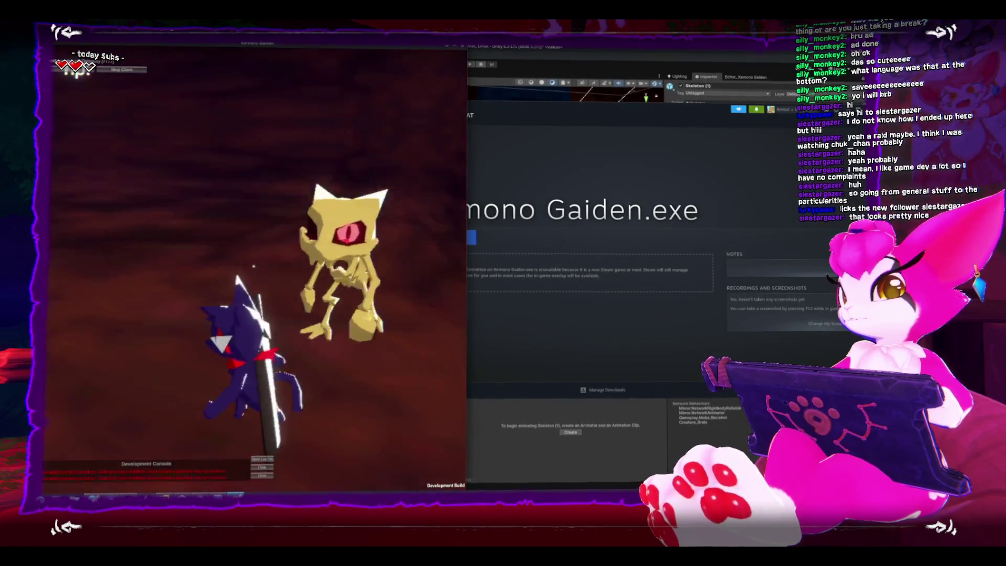
left_click(253, 266)
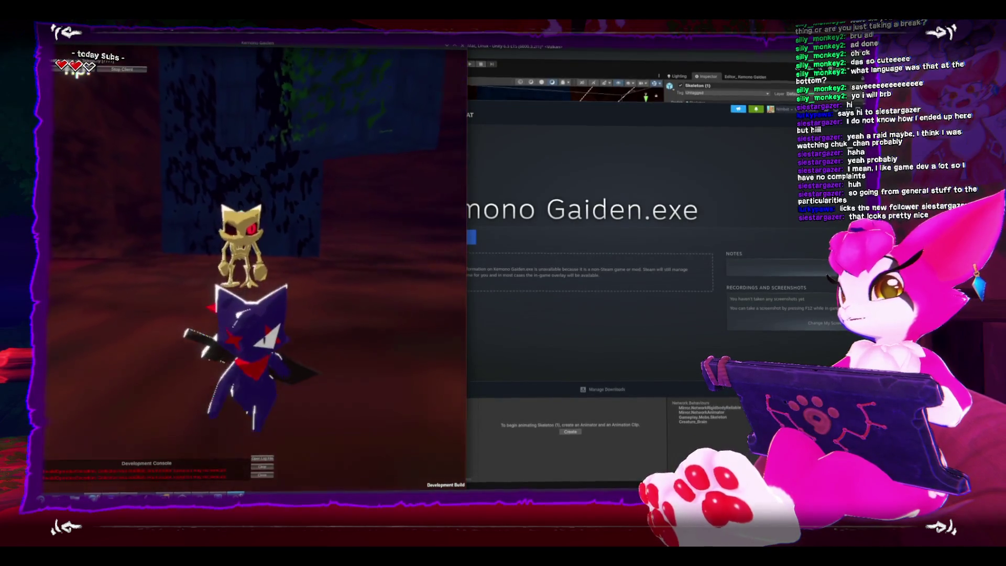
left_click(253, 268)
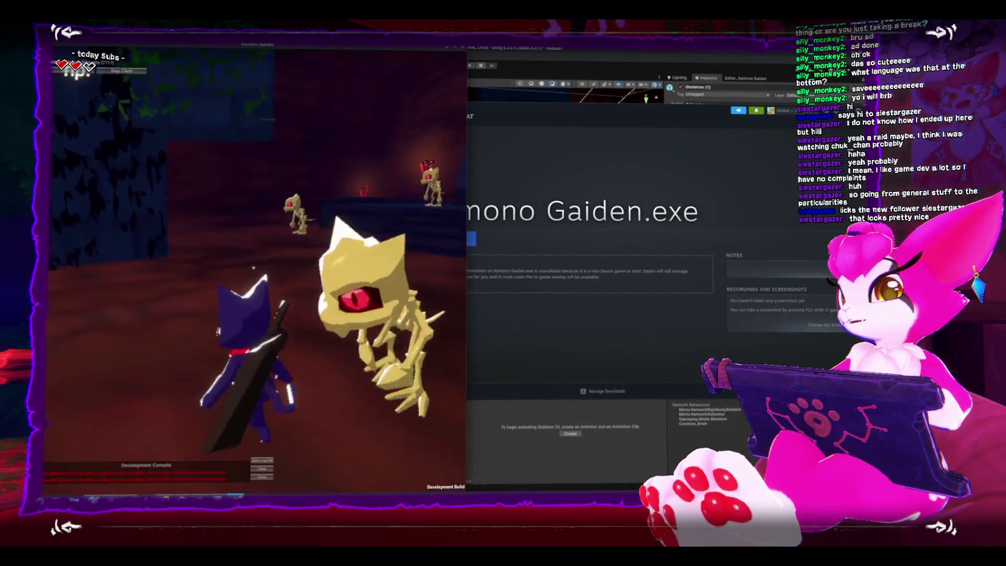
left_click(253, 268)
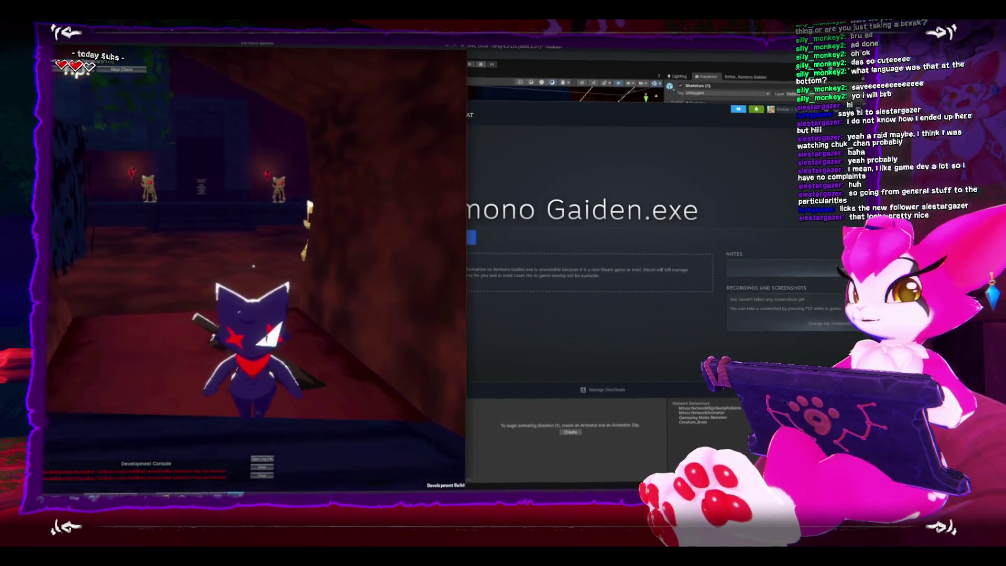
key("w")
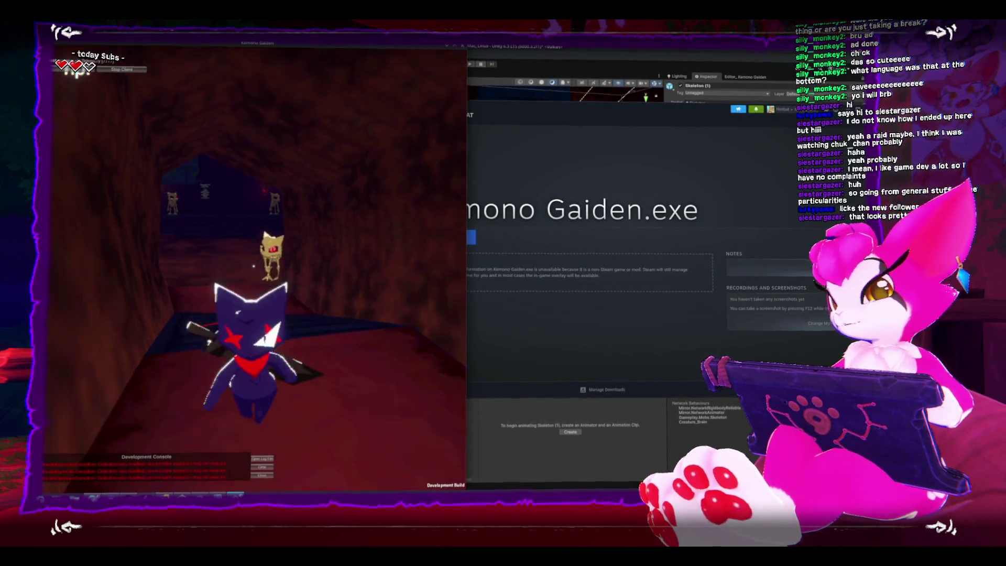
key("Escape")
left_click(251, 294)
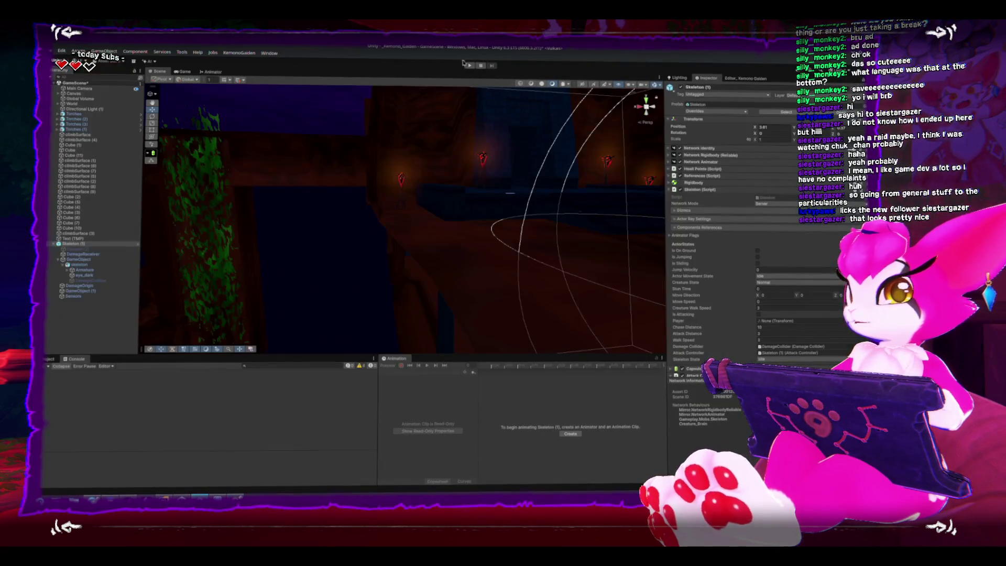
Step: Minimise the Kemono Gaiden build, maximise the Unity editor, and enter Play mode
key("alt+Tab")
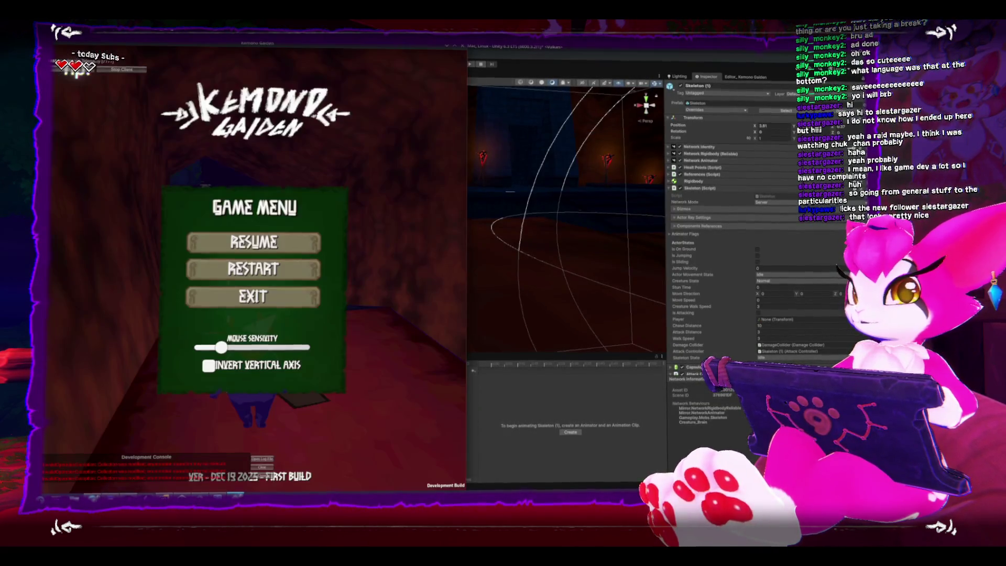
key("Escape")
key("Escape")
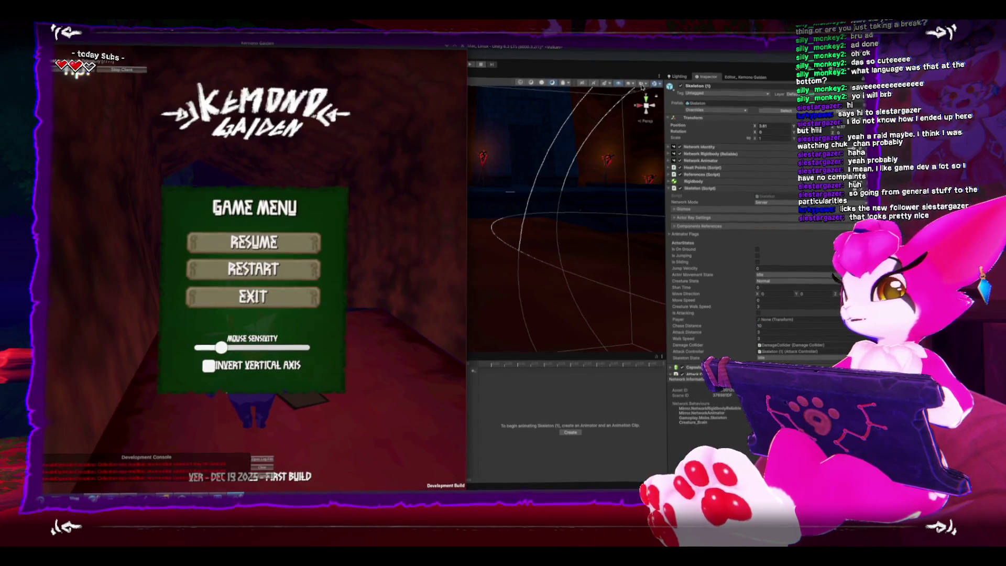
left_click(513, 67)
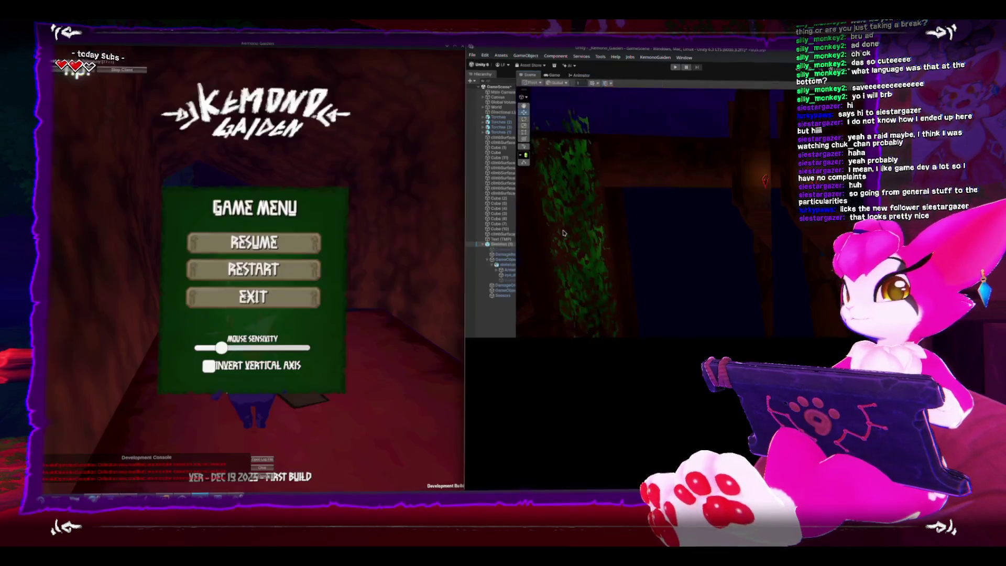
key("super+Right")
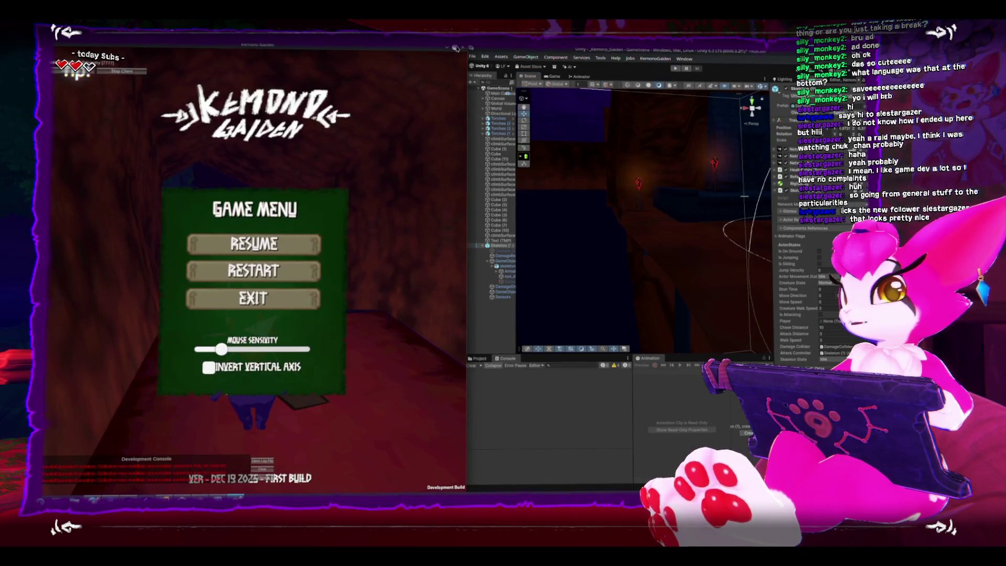
left_click(456, 48)
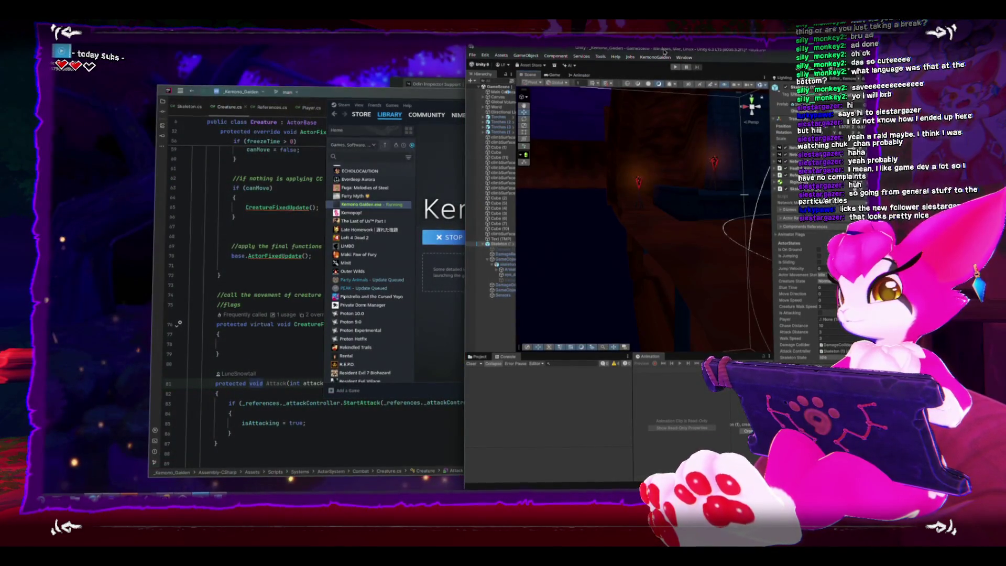
double_click(664, 50)
left_click(471, 65)
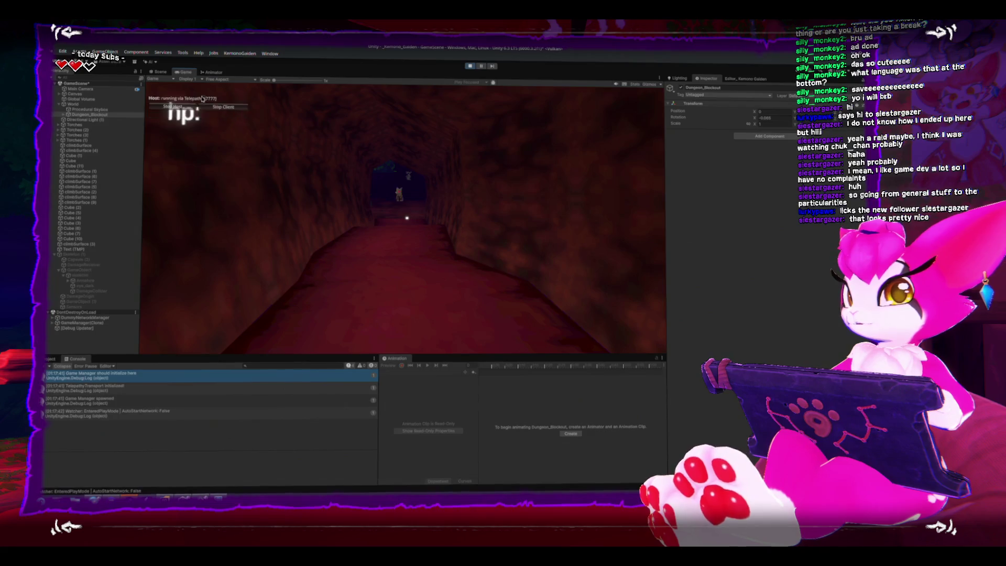
Step: Host a Server + Client session, pause, and inspect Skeleton (1)'s Objective_Attack component
left_click(202, 98)
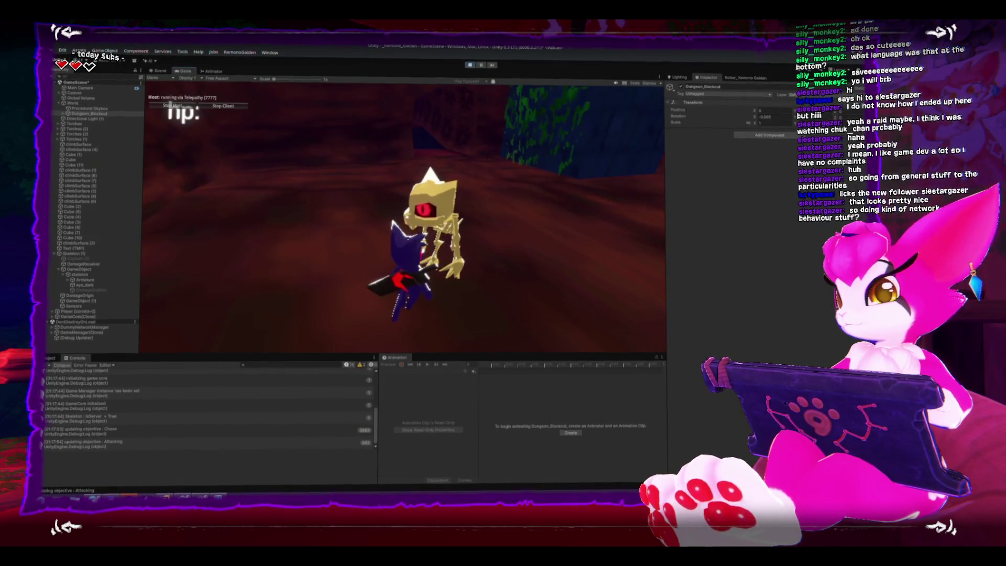
key("Escape")
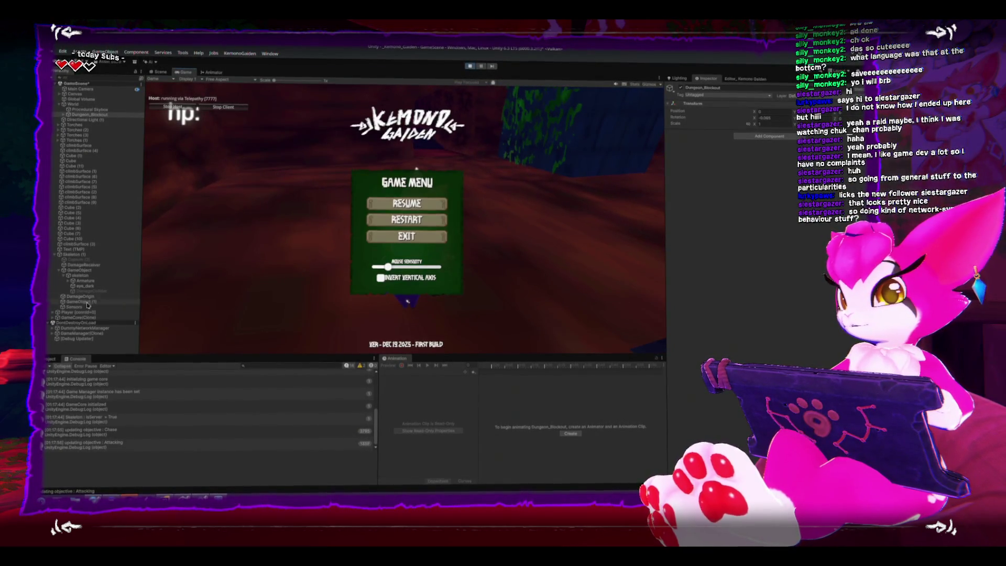
left_click(76, 254)
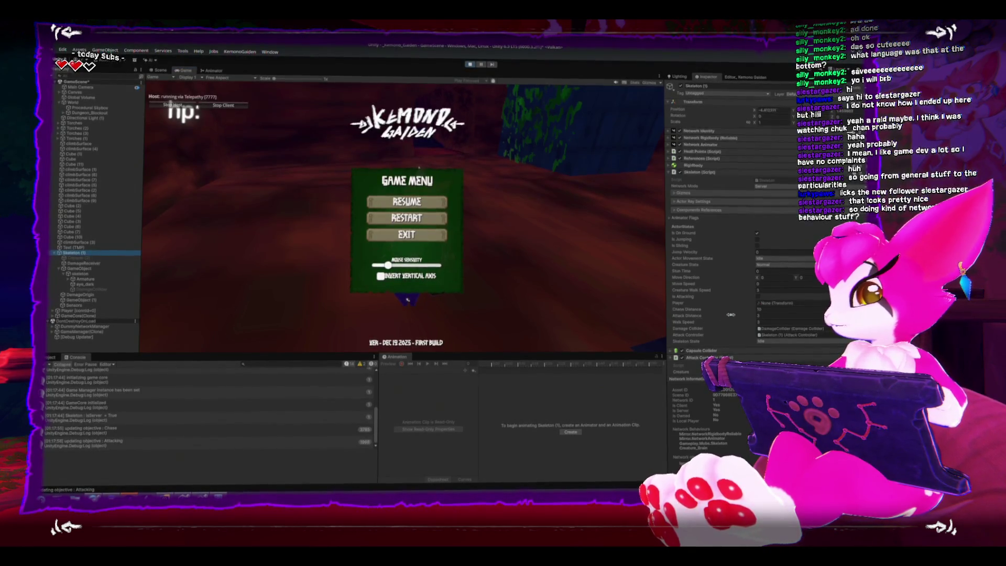
scroll(729, 316, "down", 8)
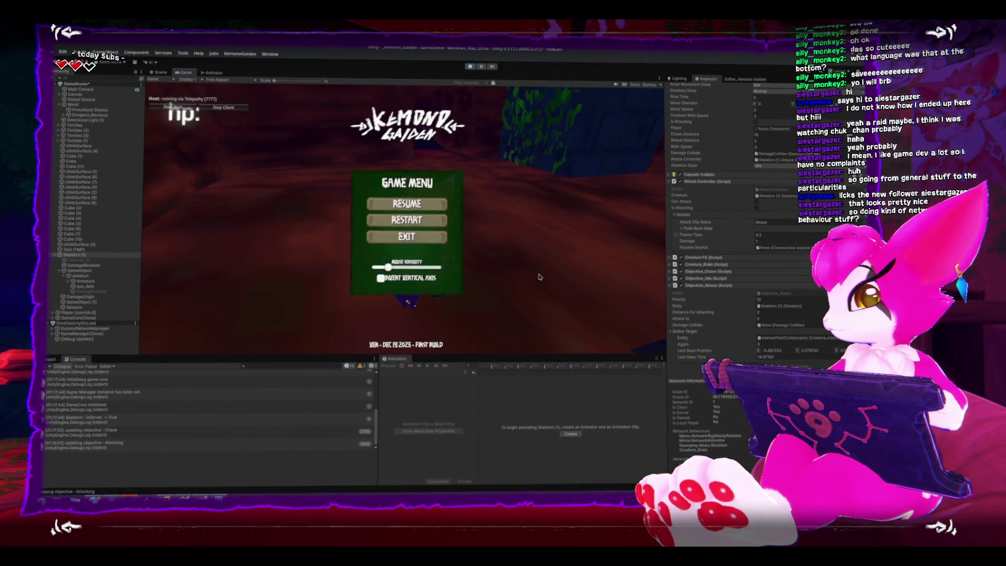
Step: Resume so the skeleton reaches the player, pause again, and stop Play mode
key("Escape")
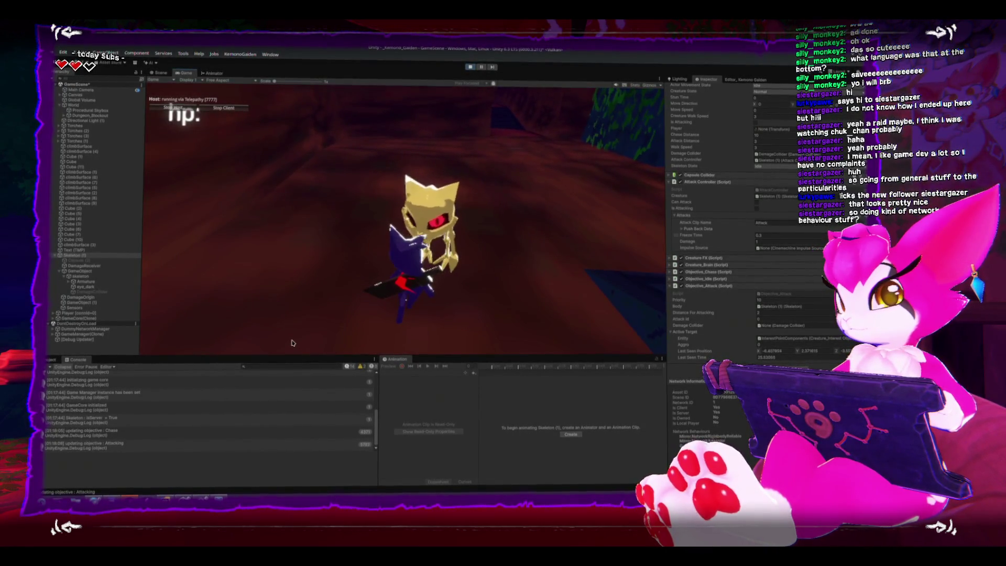
key("Escape")
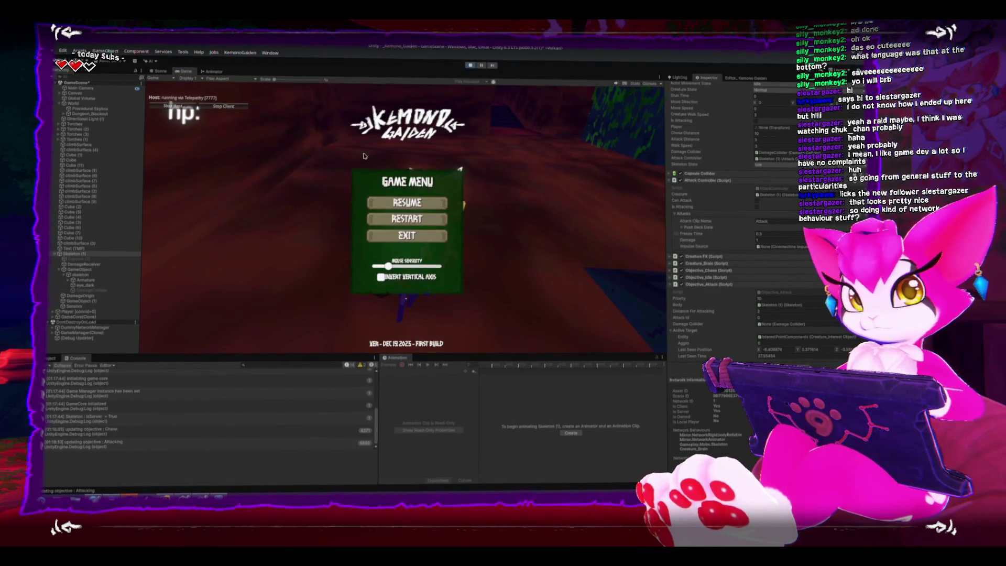
left_click(471, 65)
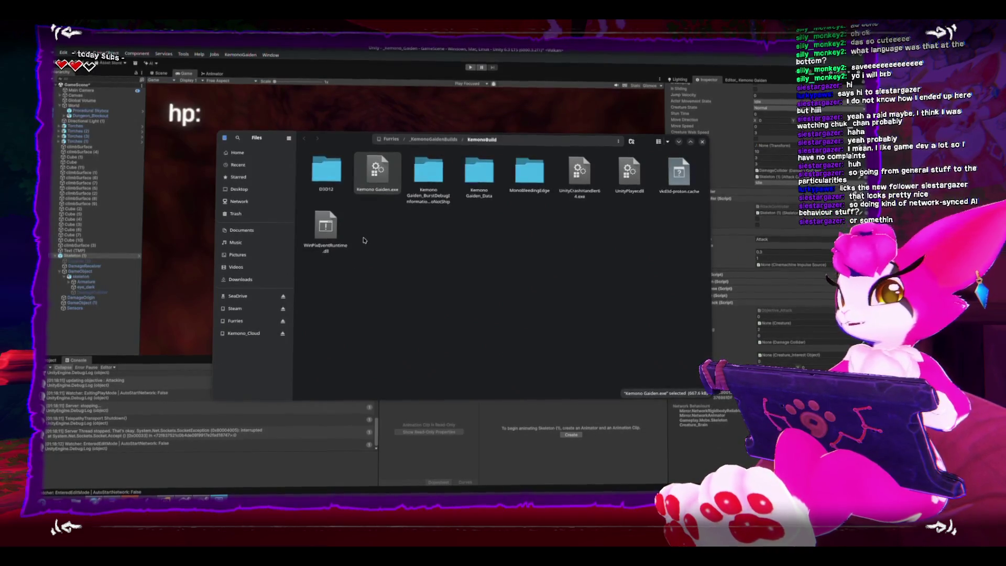
Step: Close the Files window showing the KemonoBuild folder
left_click(703, 143)
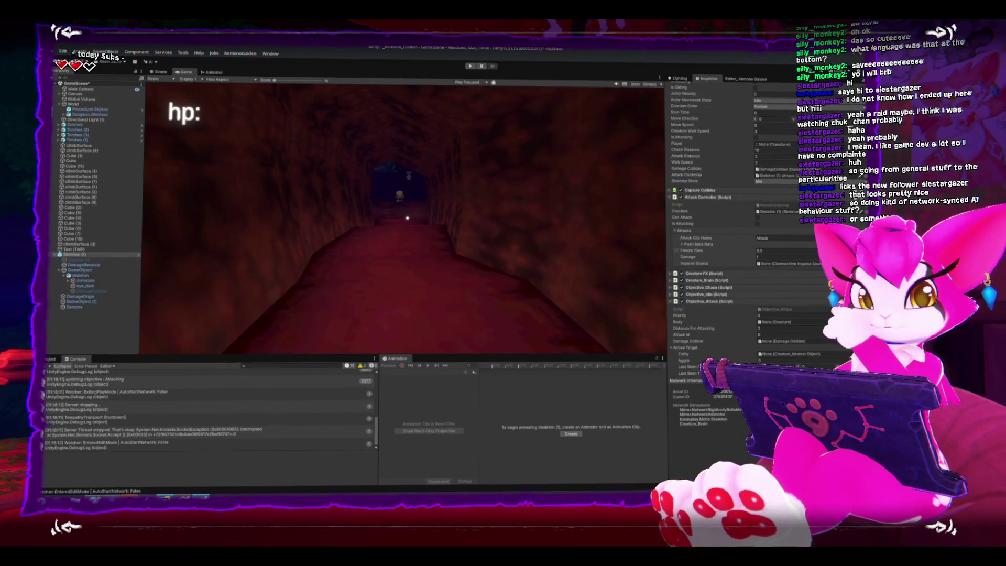
Step: Bring Rider forward and scroll Creature.cs to the Attack(int attackId, DamageCollider col) method
left_click(145, 498)
scroll(366, 303, "down", 7)
scroll(373, 301, "up", 7)
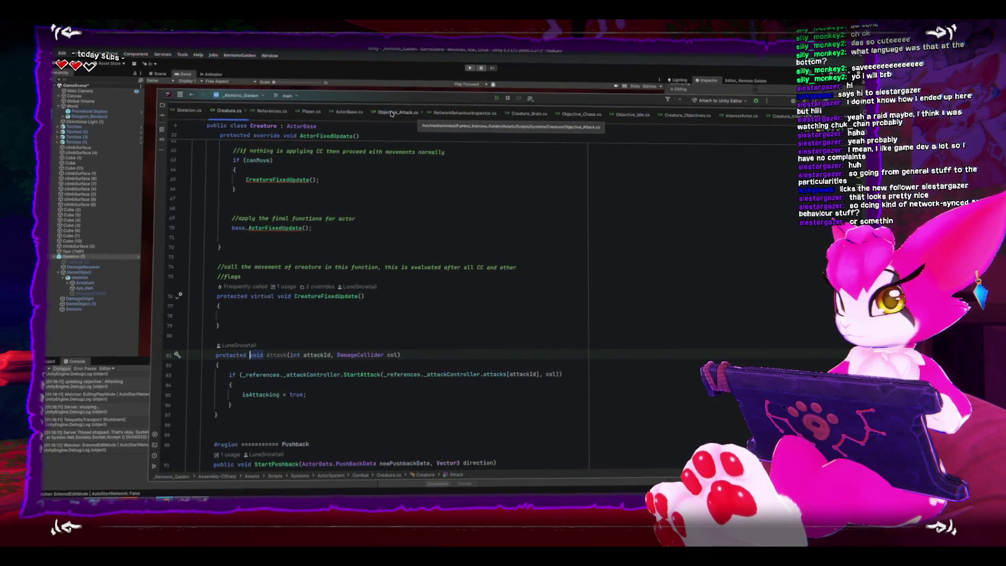
Step: Start a body.Attack call in Objective_Attack.cs and make Creature's Attack method public
left_click(392, 114)
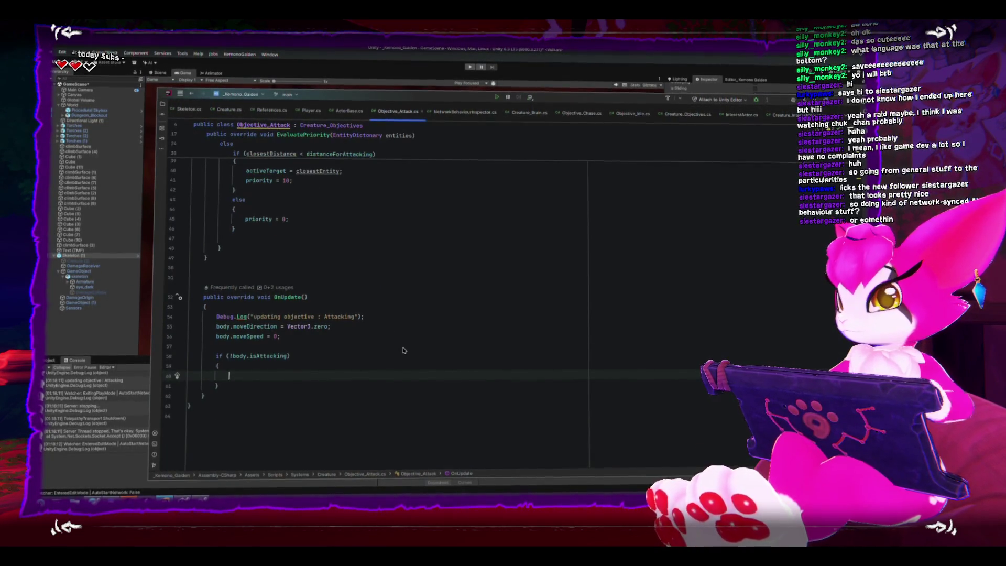
type("body.atta")
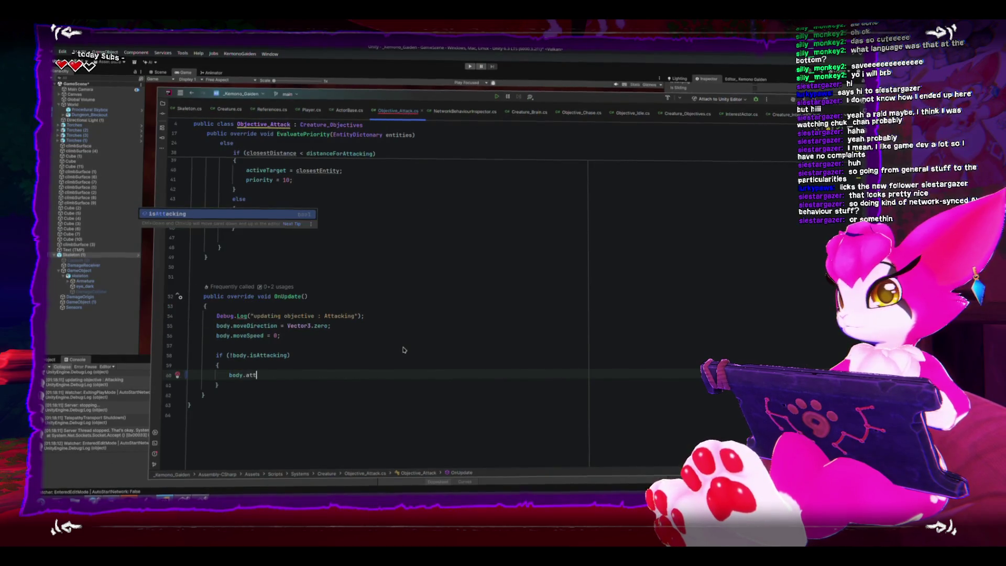
key("BackSpace")
key("BackSpace")
key("BackSpace")
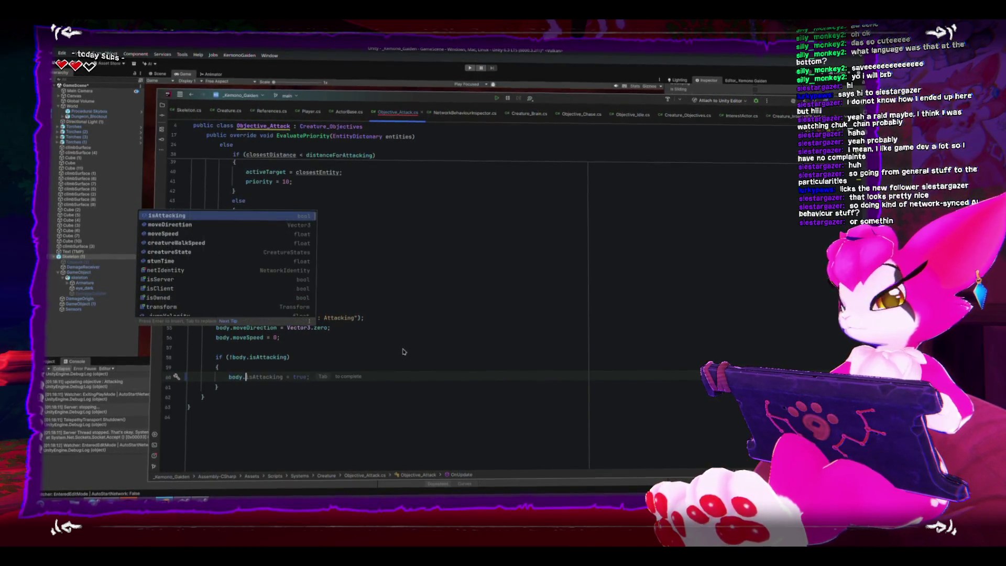
left_click(228, 110)
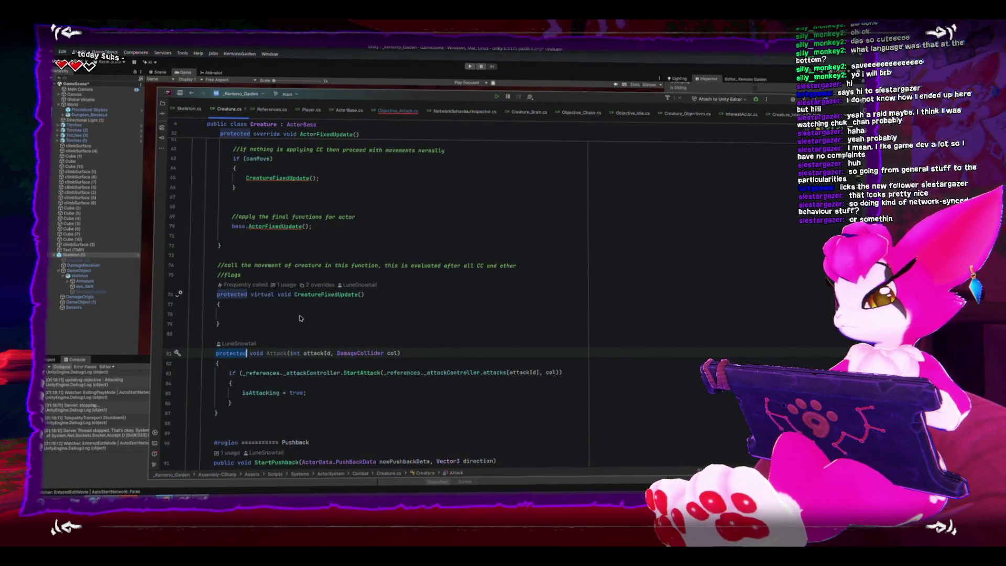
key("alt+Return")
key("Return")
left_click(496, 325)
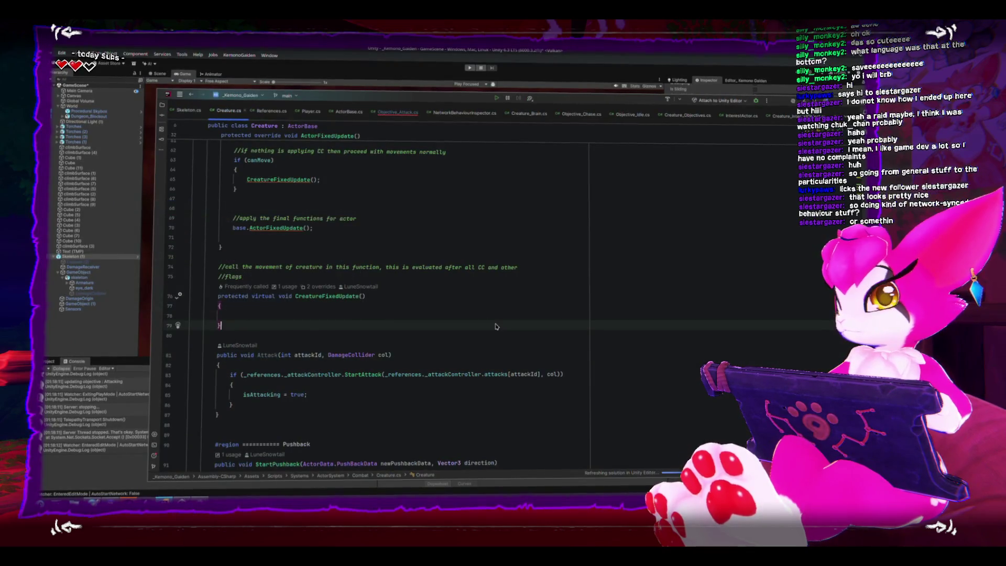
Step: Complete body.Attack(attackId, damageCollider); in OnUpdate, then enter Play mode to test
left_click(398, 112)
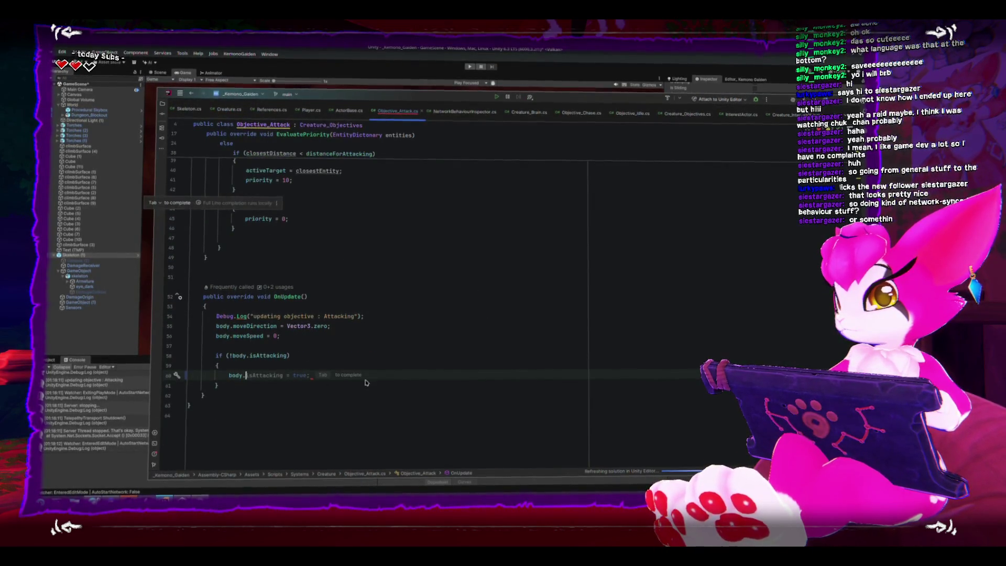
type("att")
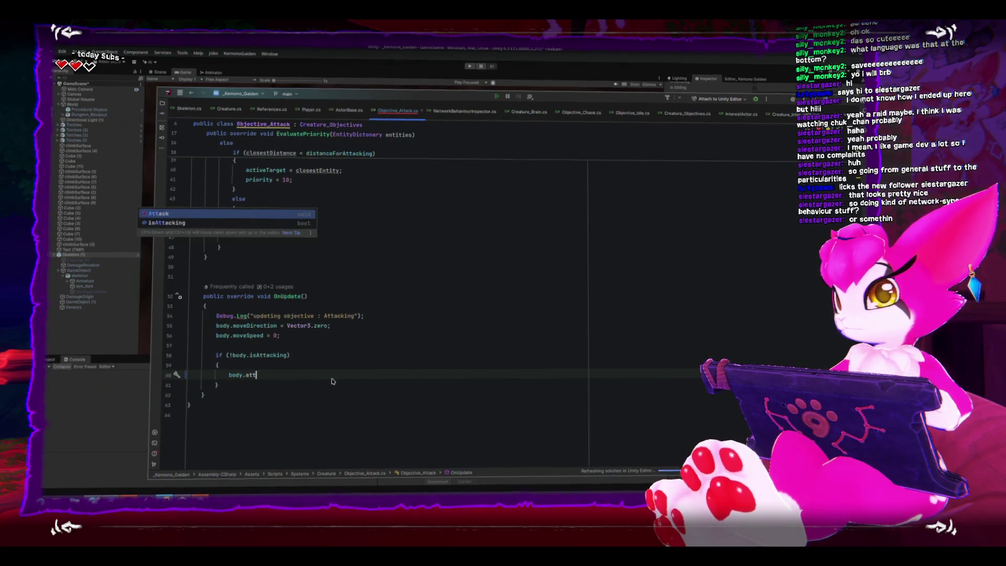
key("Return")
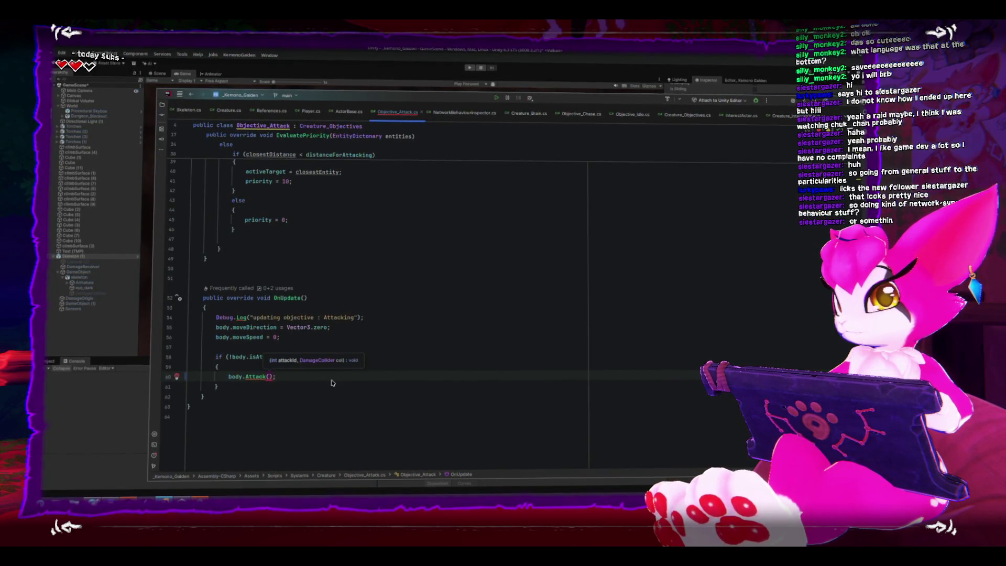
type("attack")
key("Return")
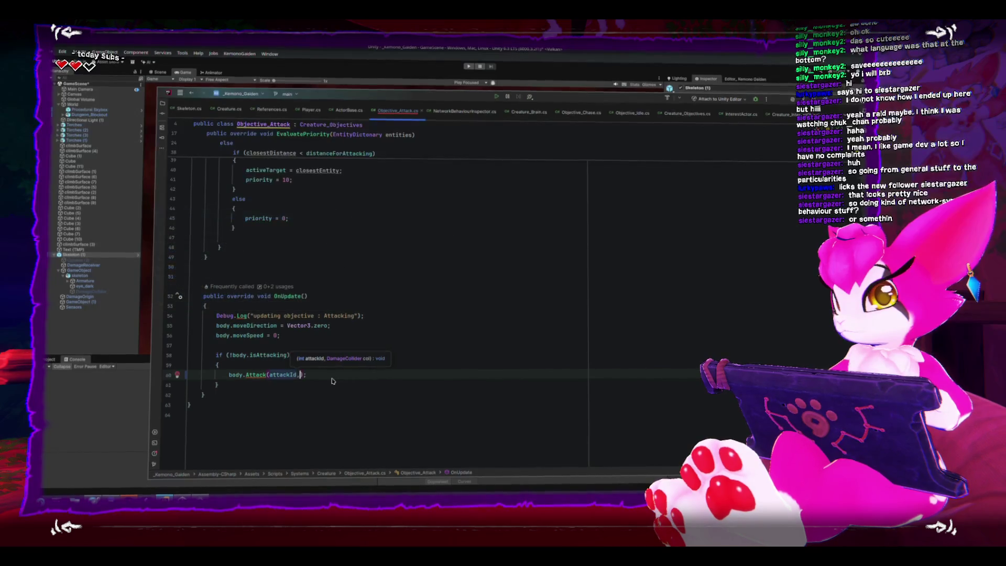
type(",damageCollider")
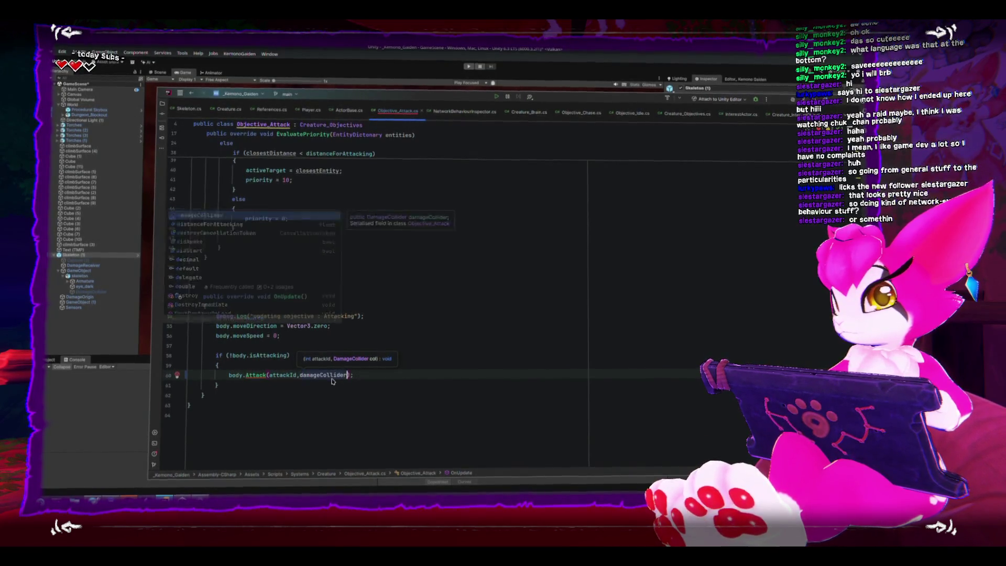
key("Return")
type(")")
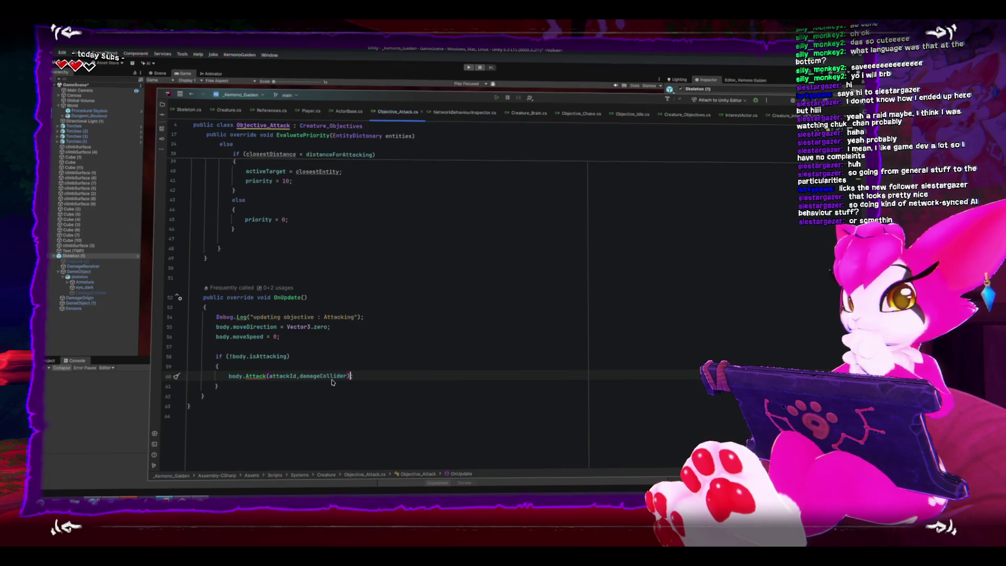
type(";")
left_click(454, 351)
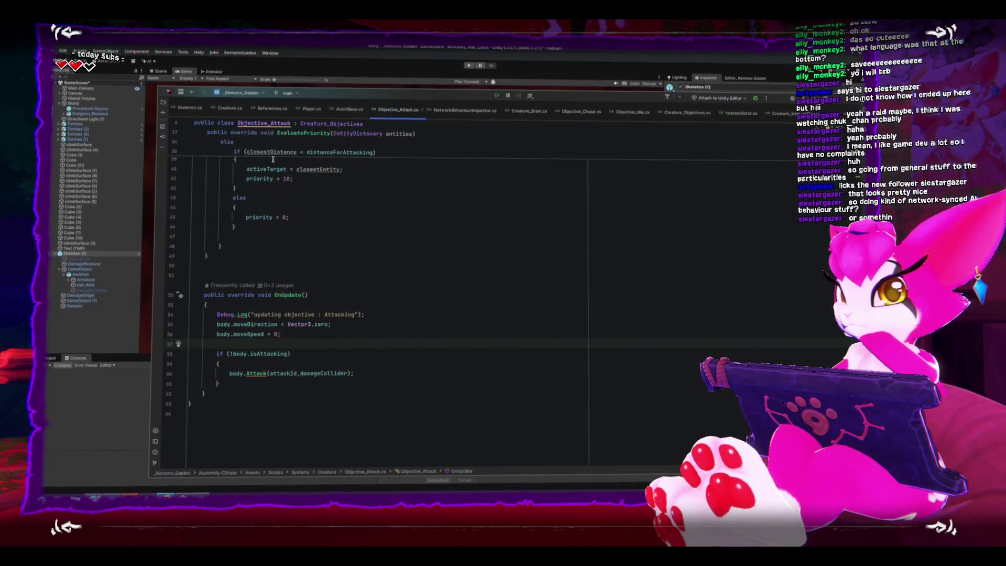
left_click(468, 67)
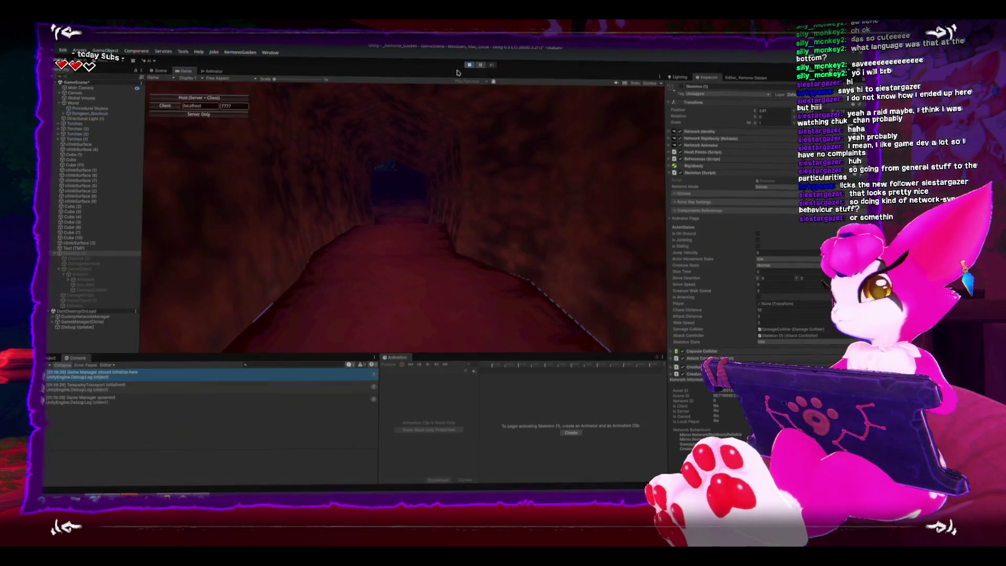
Step: Host the game, run and jump the player to the skeleton, then pause and stop Play
left_click(244, 99)
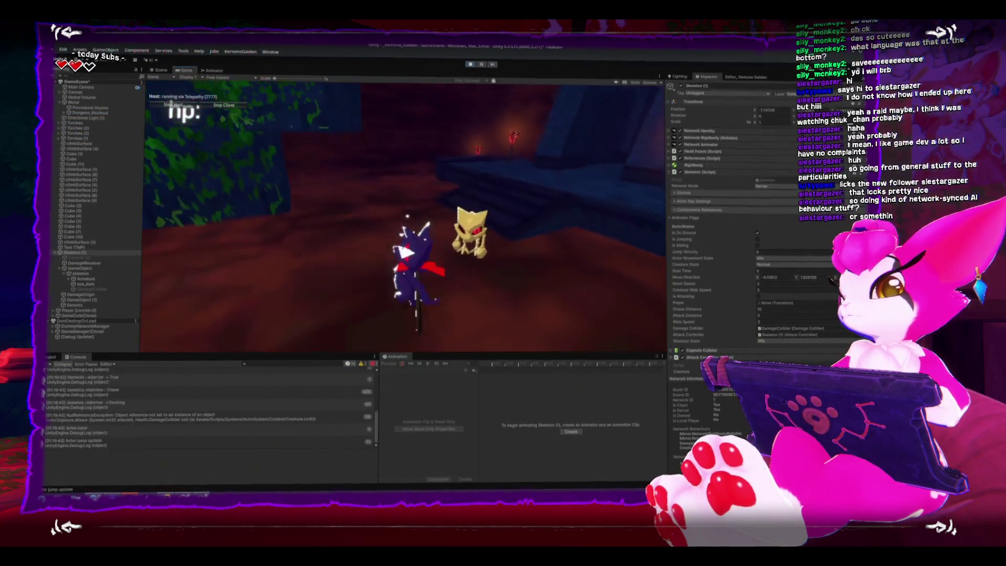
key("space")
key("w")
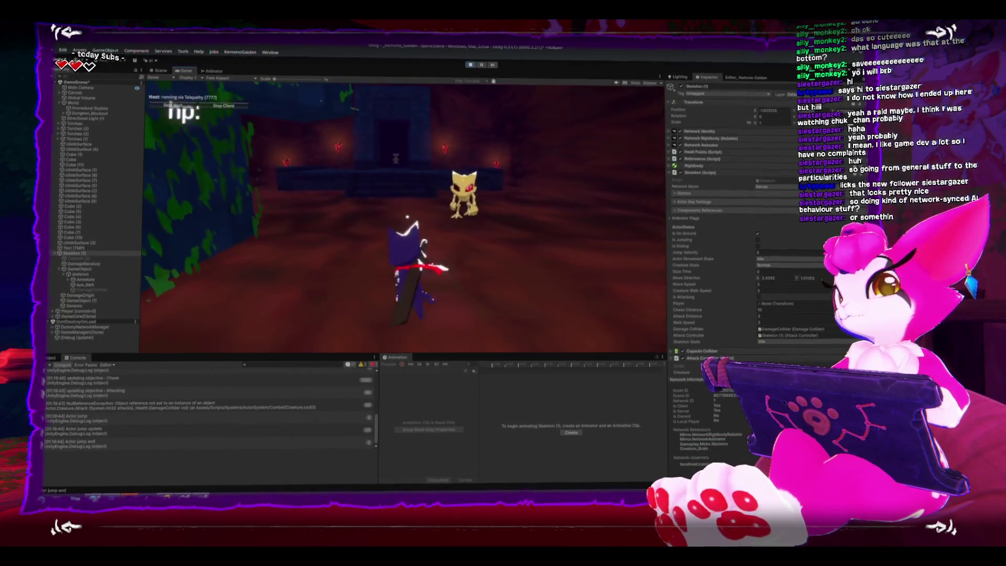
key("s")
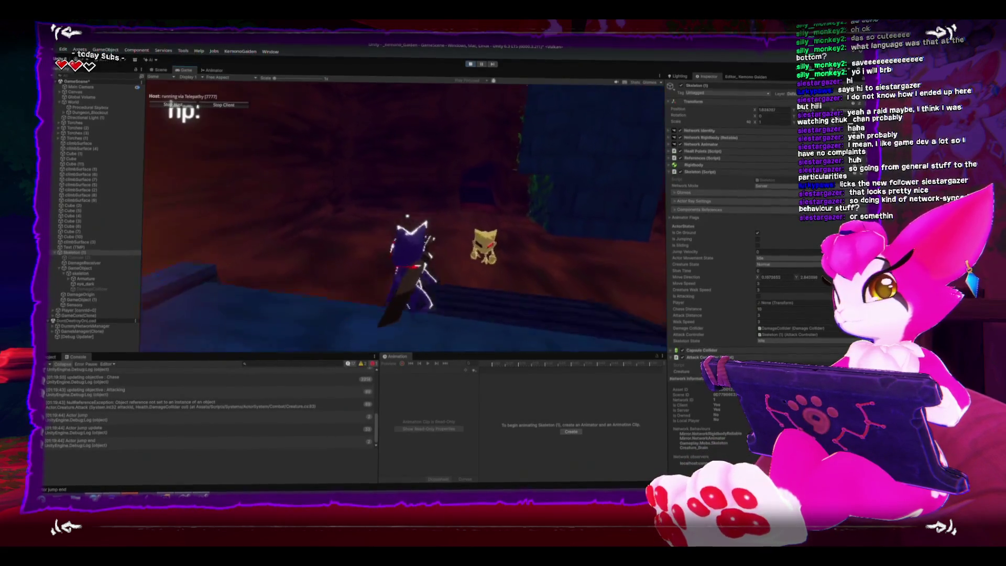
key("space")
key("w")
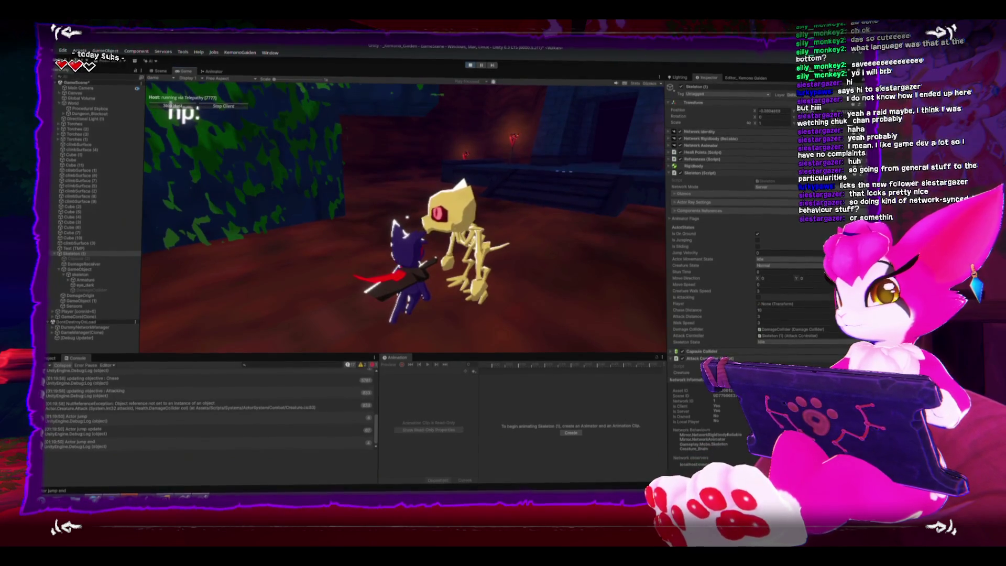
key("Escape")
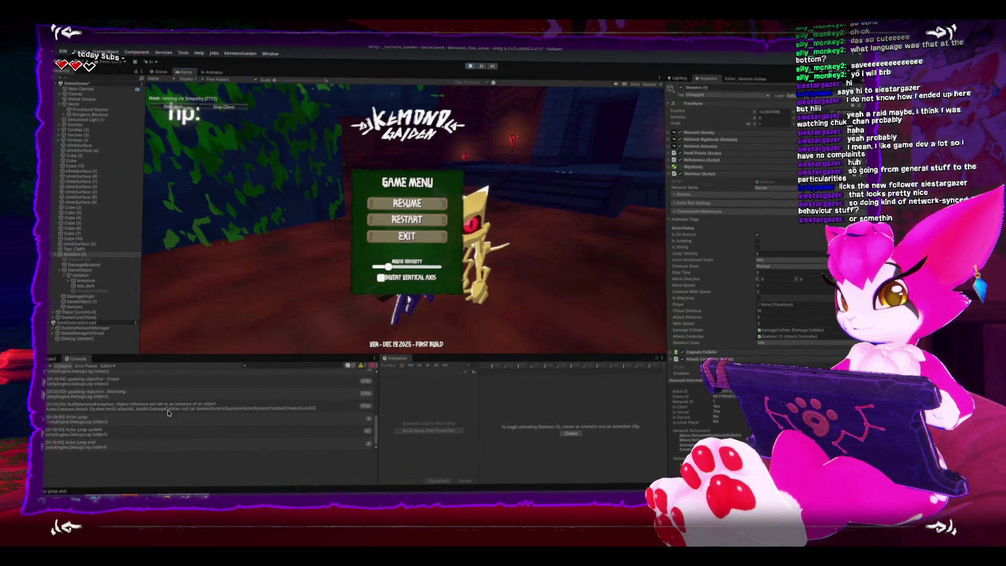
left_click(470, 64)
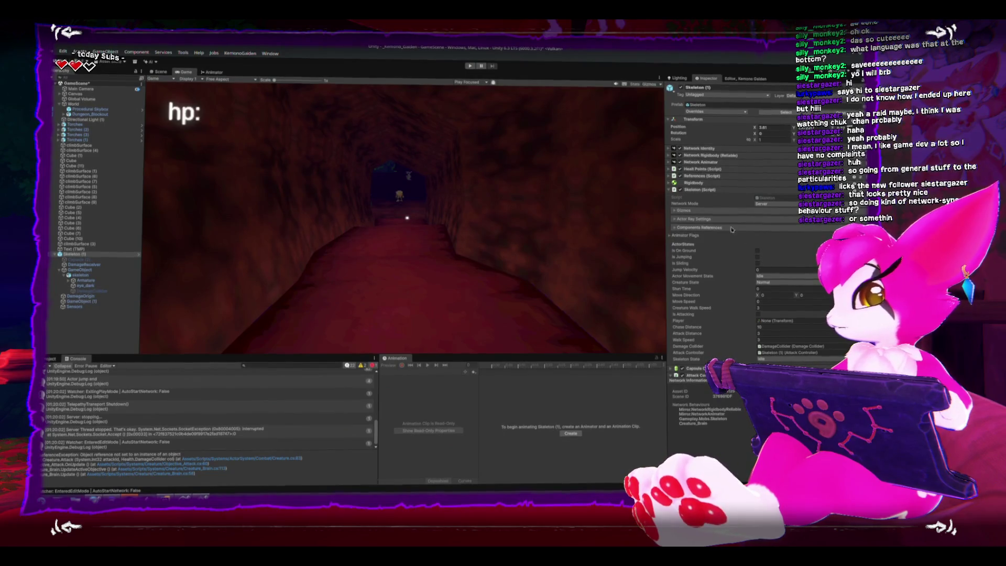
Step: Drag DamageCollider into Objective_Attack's Damage Collider field, review Overrides, and replay as host
scroll(705, 195, "down", 5)
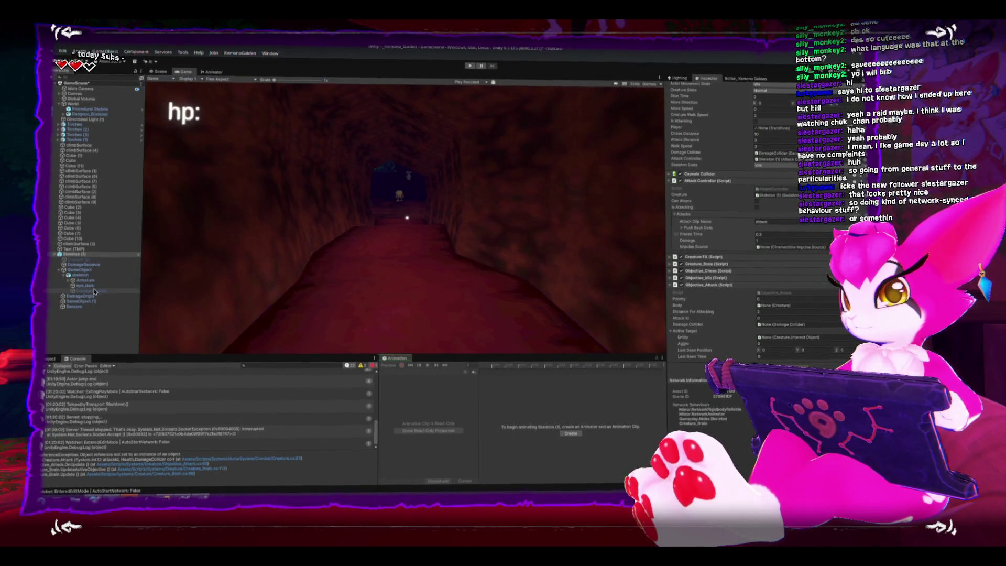
left_click_drag(97, 291, 798, 325)
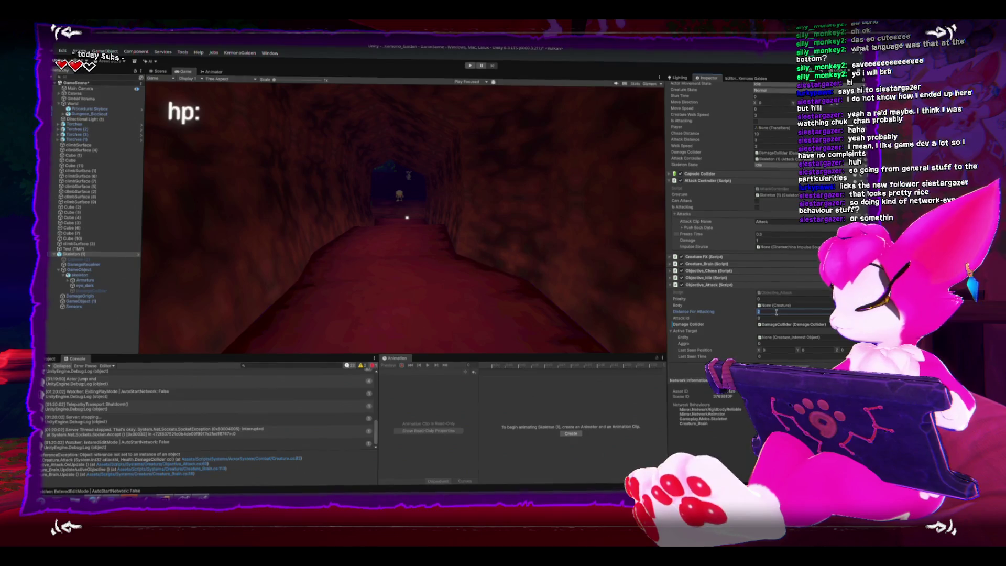
scroll(753, 127, "up", 5)
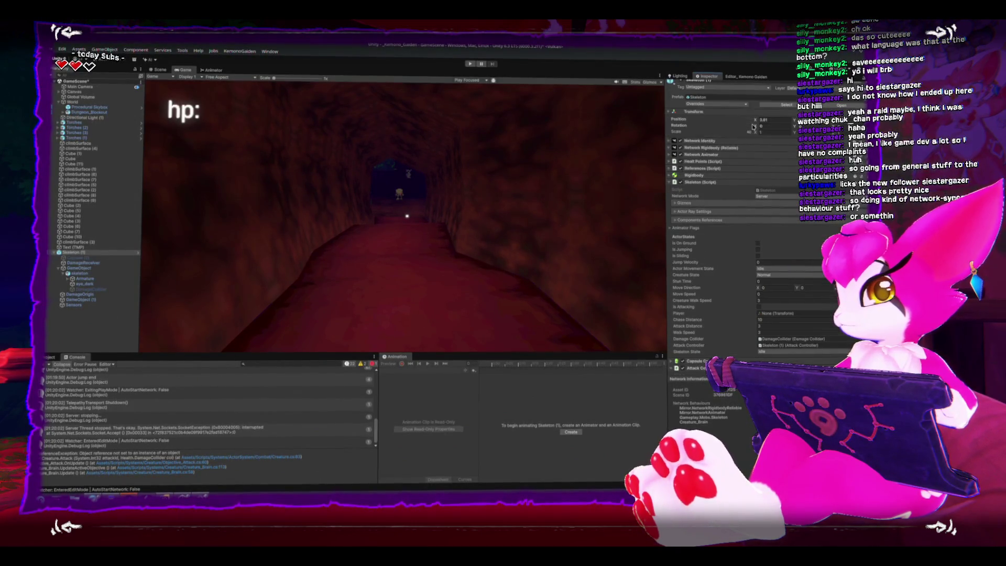
left_click(748, 106)
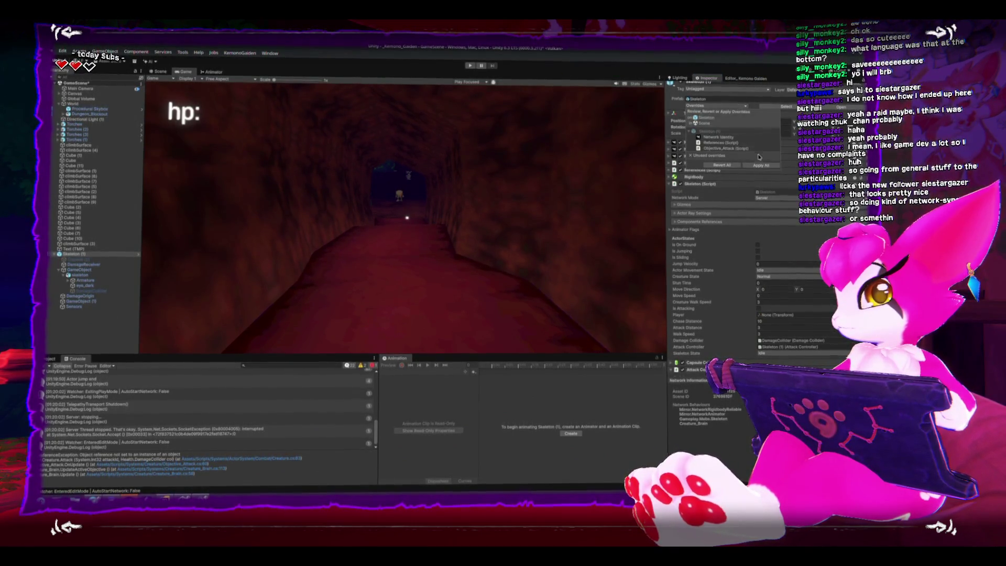
left_click(473, 66)
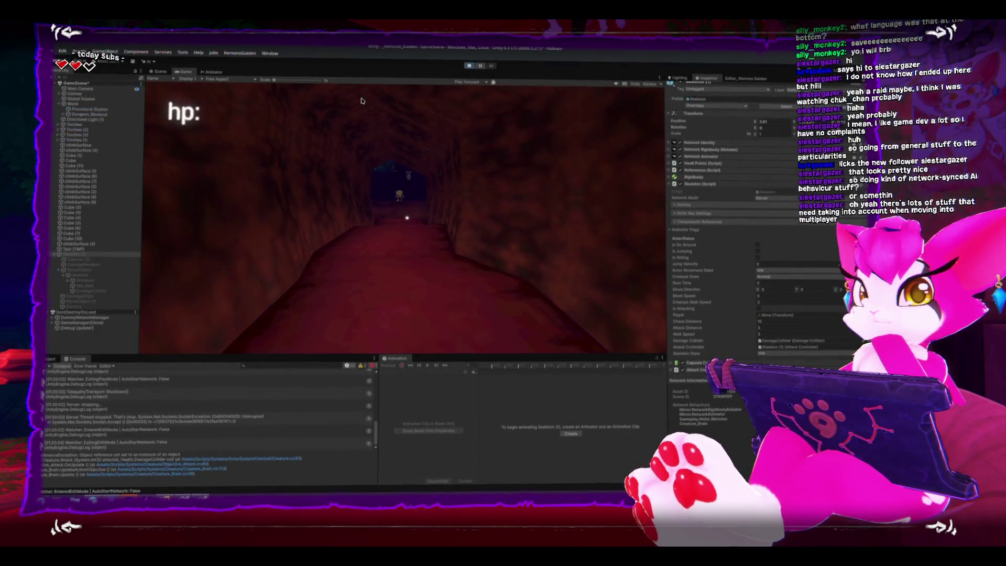
left_click(194, 98)
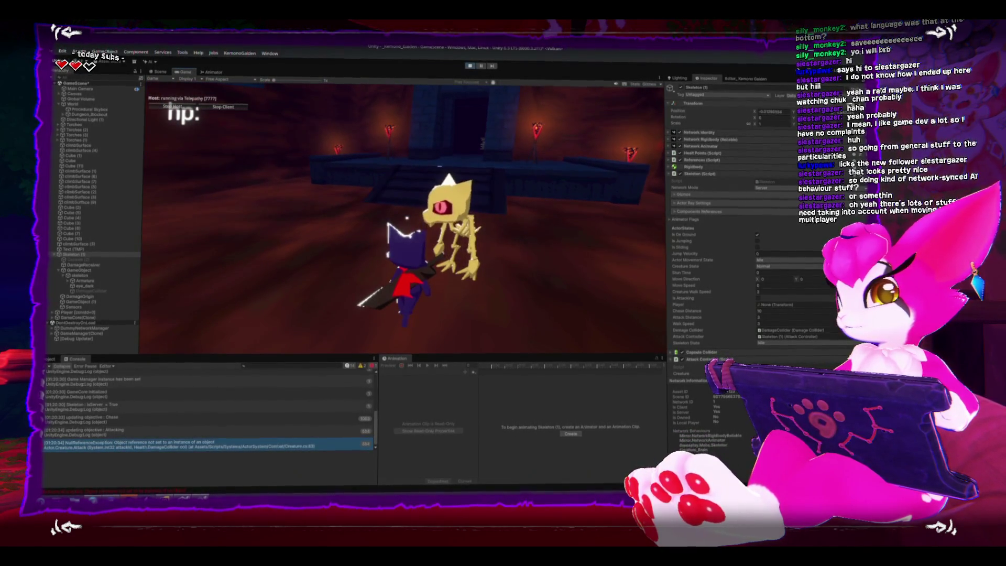
Step: Pause and open the NullReferenceException's source at line 83 of Creature.cs Attack()
key("Escape")
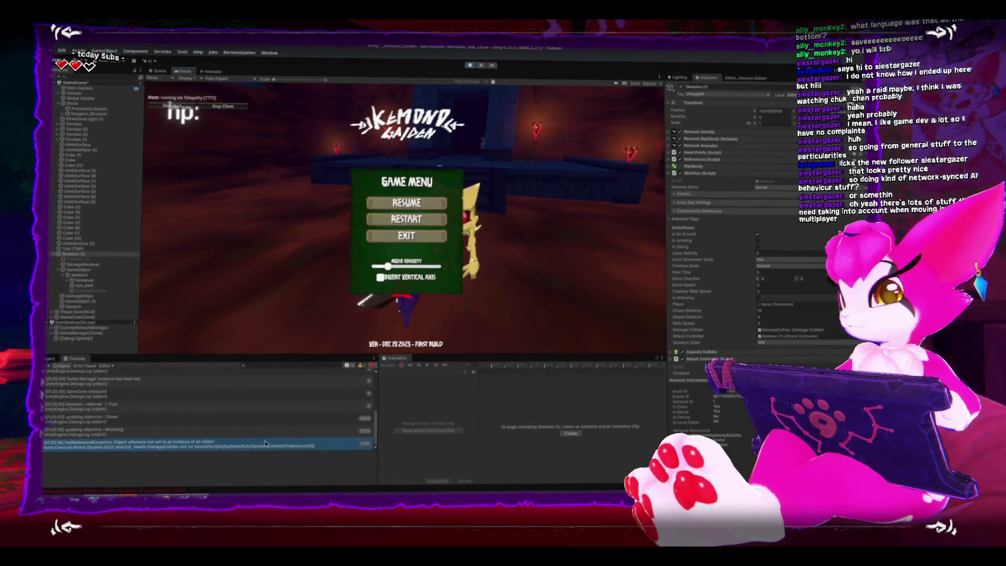
left_click(200, 443)
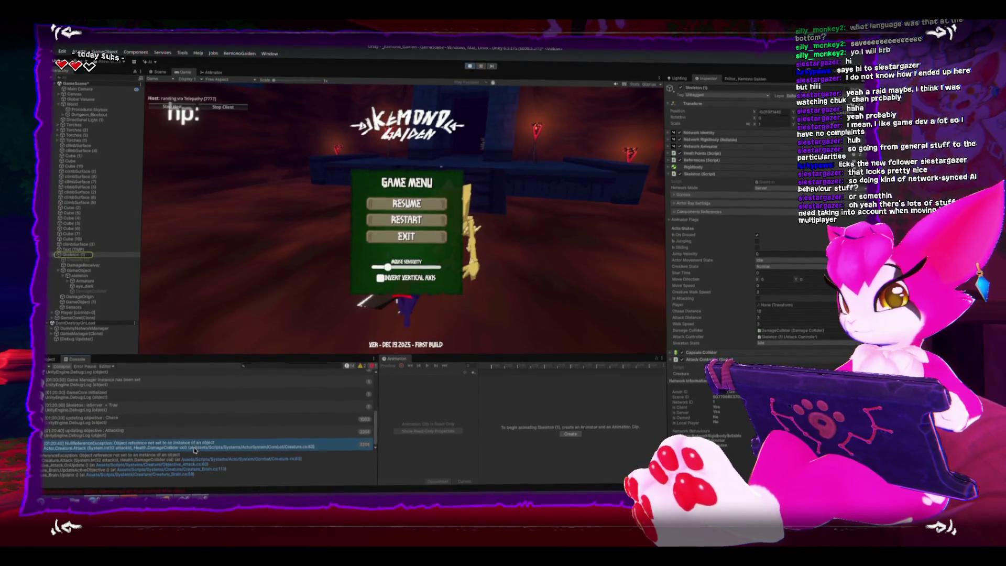
left_click(210, 459)
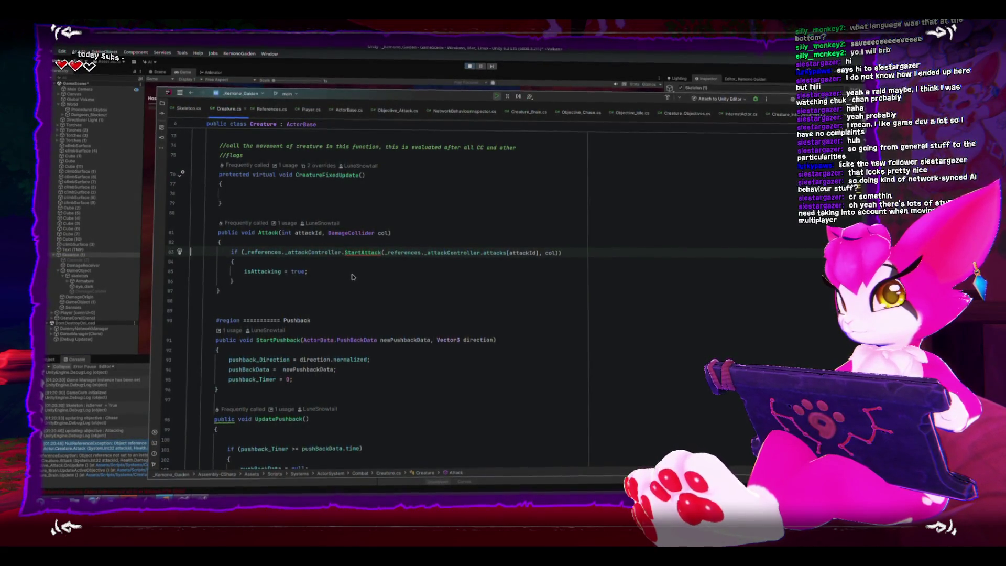
Step: Stop Play, drag Attack Controller into the References component's Attack Controller field, and replay
key("alt+Tab")
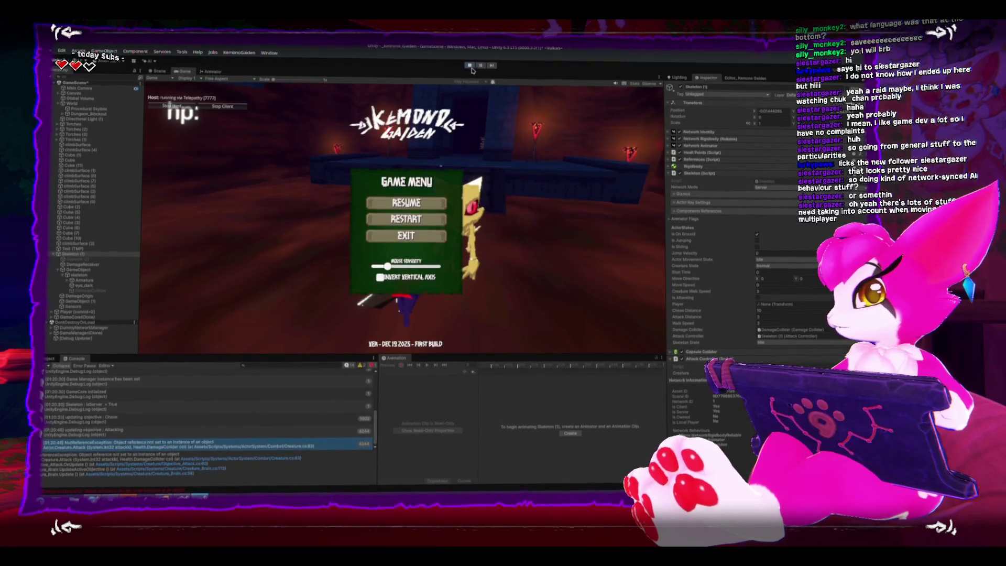
left_click(470, 66)
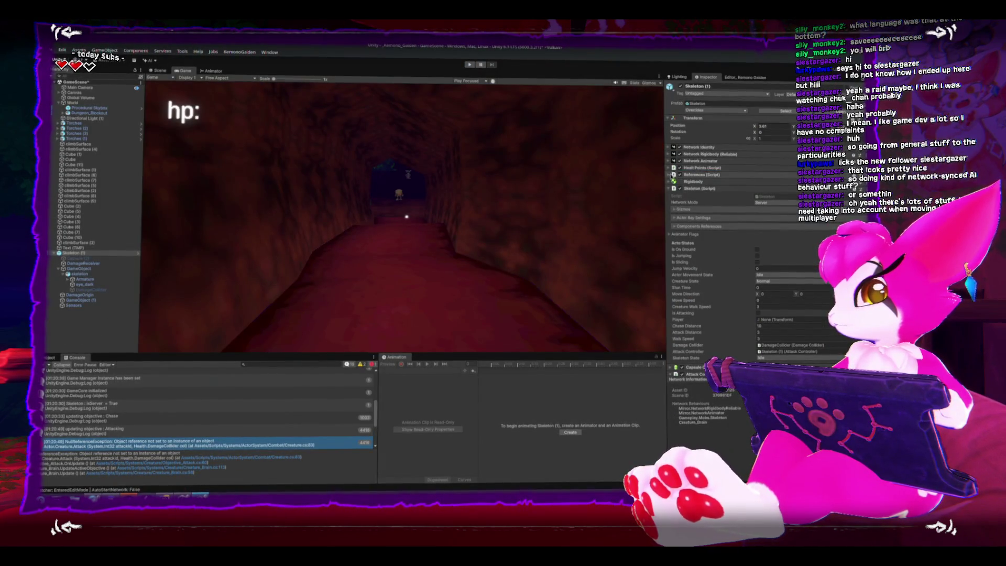
left_click(672, 174)
scroll(671, 199, "down", 1)
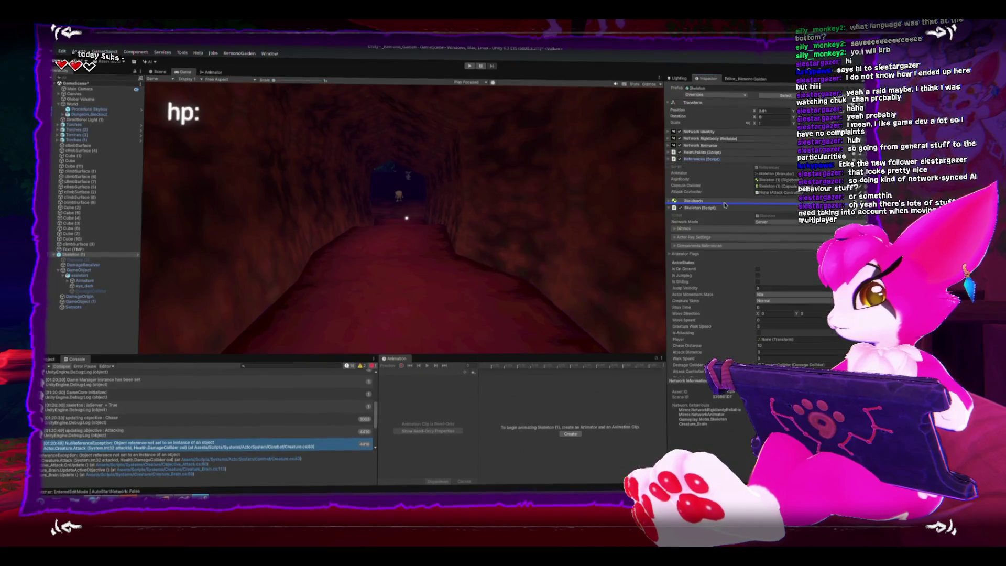
left_click(671, 208)
mouse_move(702, 221)
left_mouse_down()
mouse_move(718, 201)
mouse_move(796, 192)
mouse_move(775, 192)
left_mouse_up()
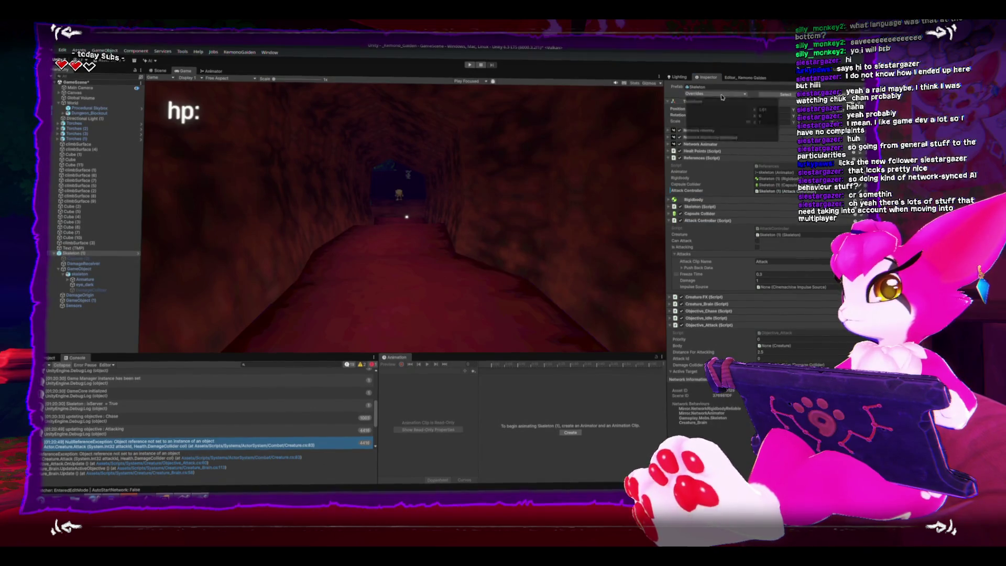
left_click(469, 65)
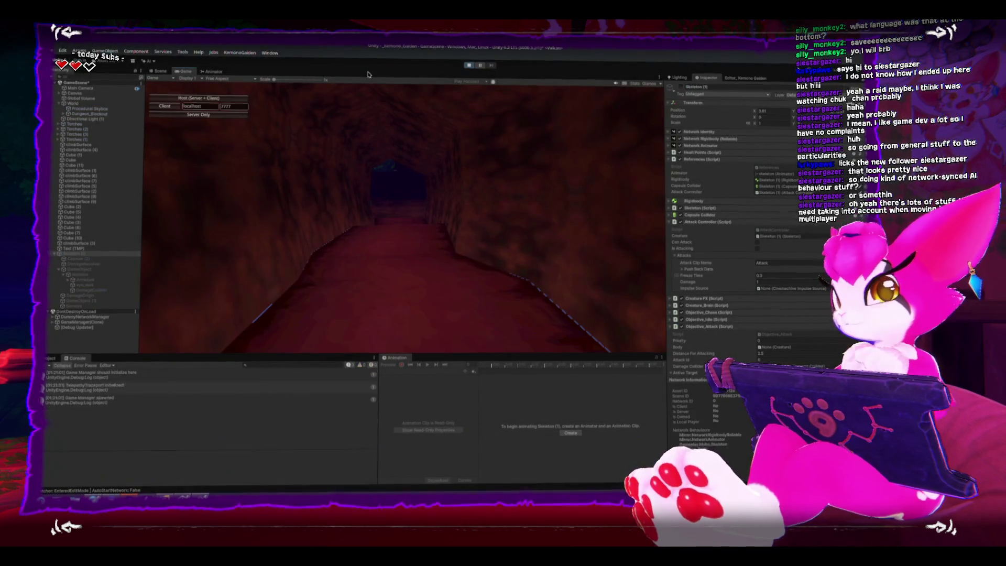
Step: Host a Server + Client test where the skeleton attacks the player, then stop play and return to Creature.cs in Rider
left_click(180, 99)
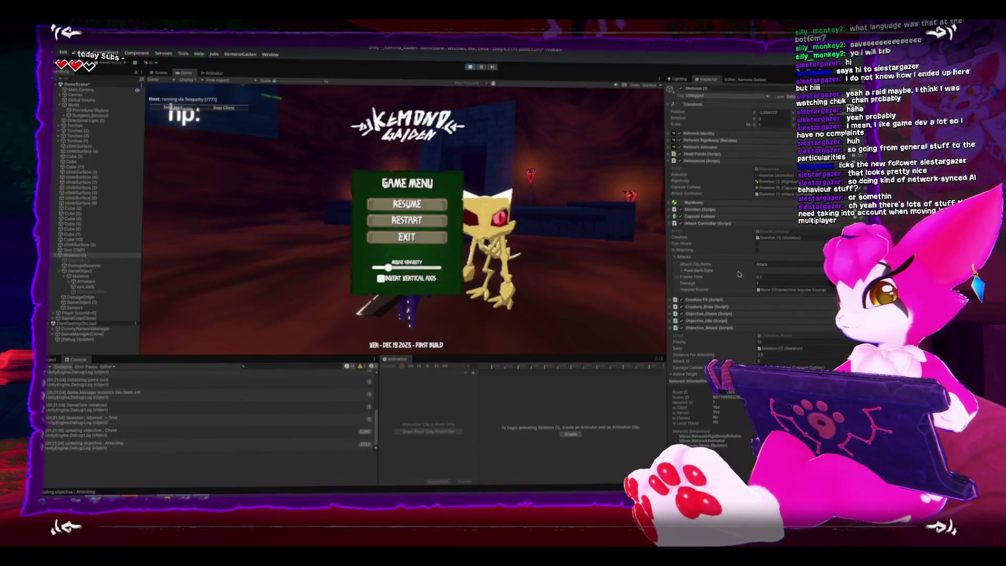
scroll(740, 272, "down", 3)
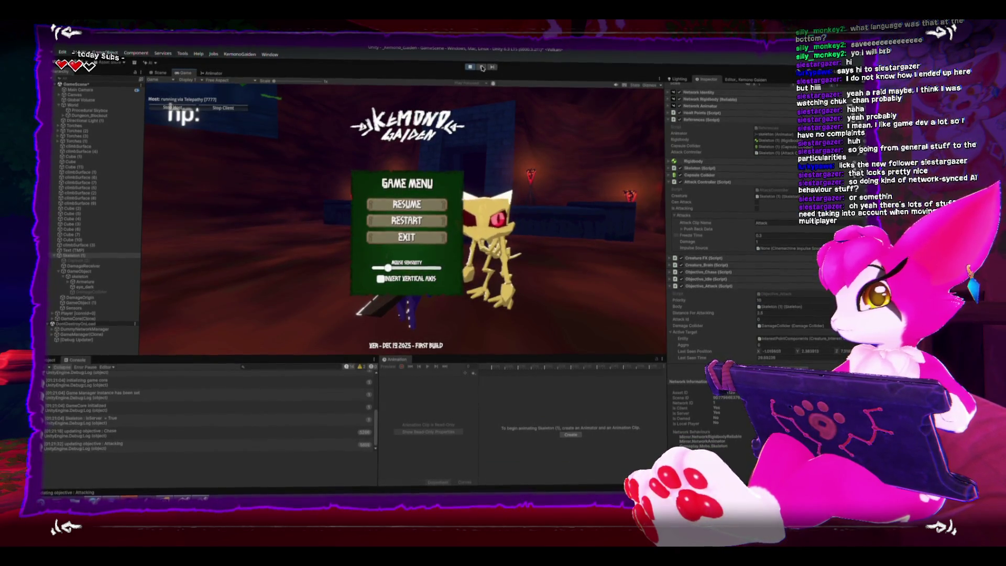
key("Escape")
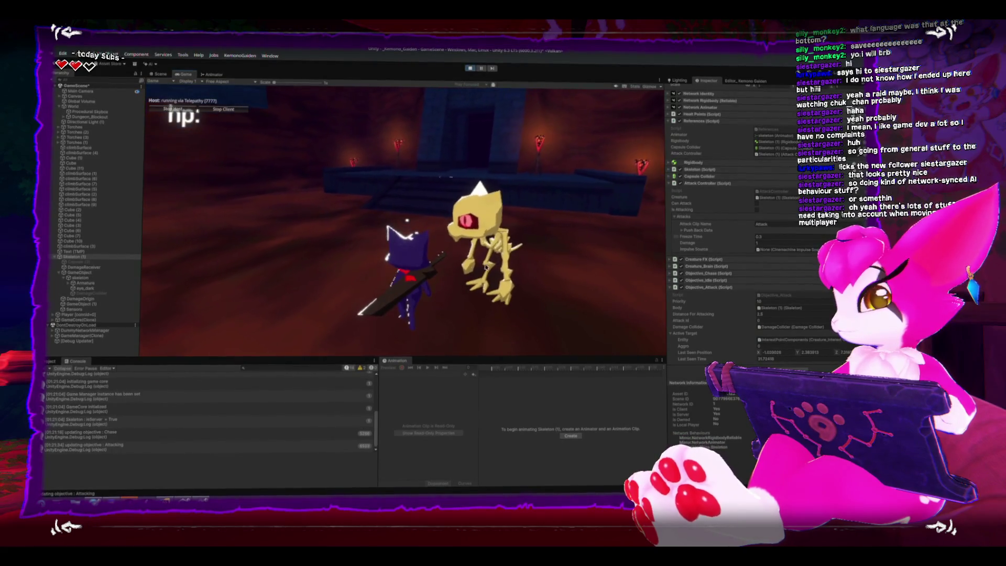
left_click(471, 66)
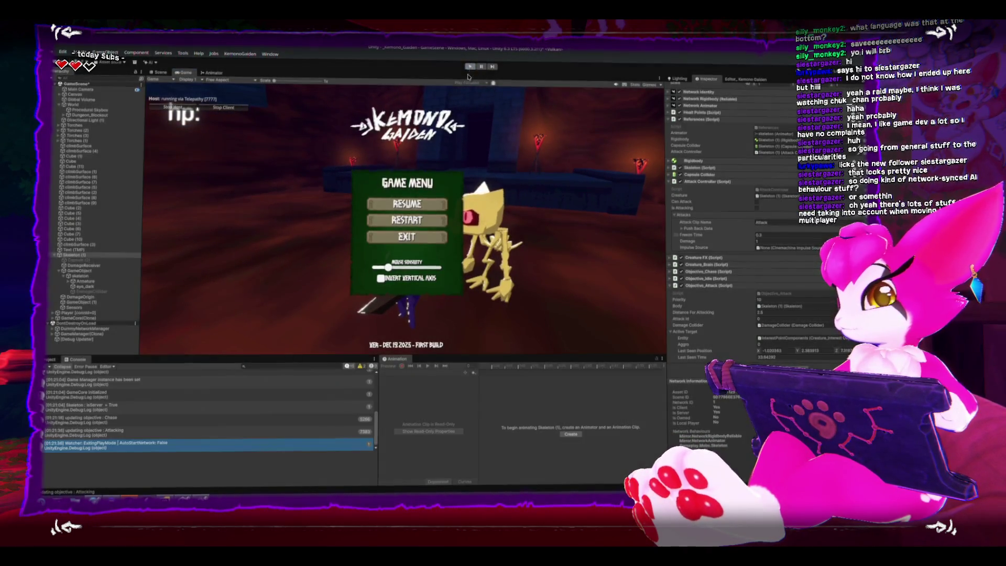
key("alt+Tab")
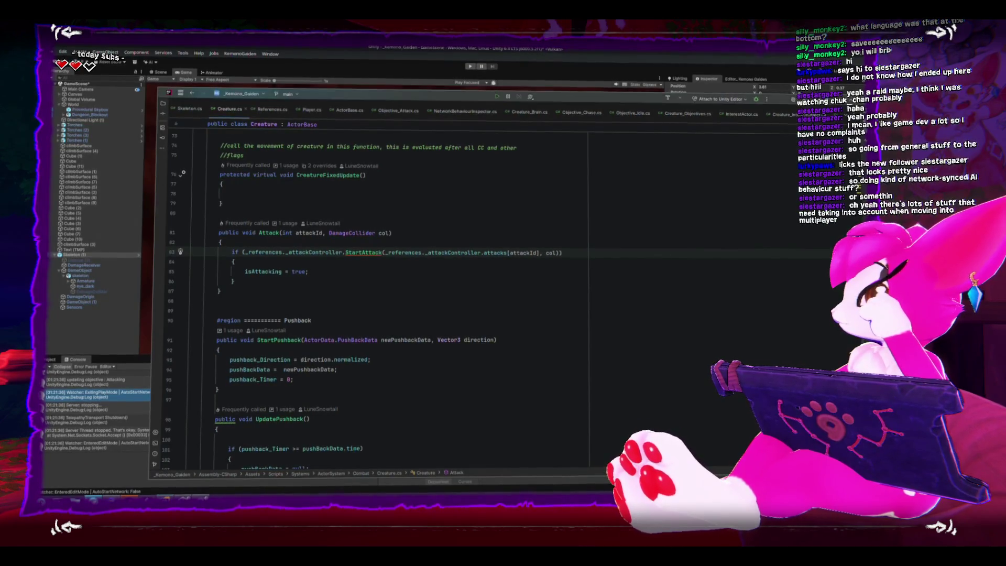
key("alt+Tab")
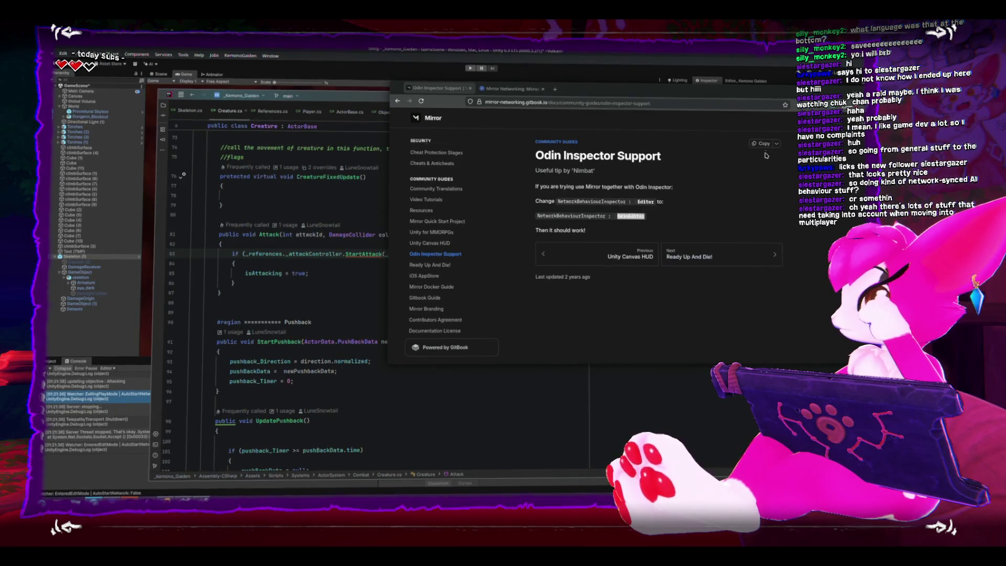
double_click(746, 87)
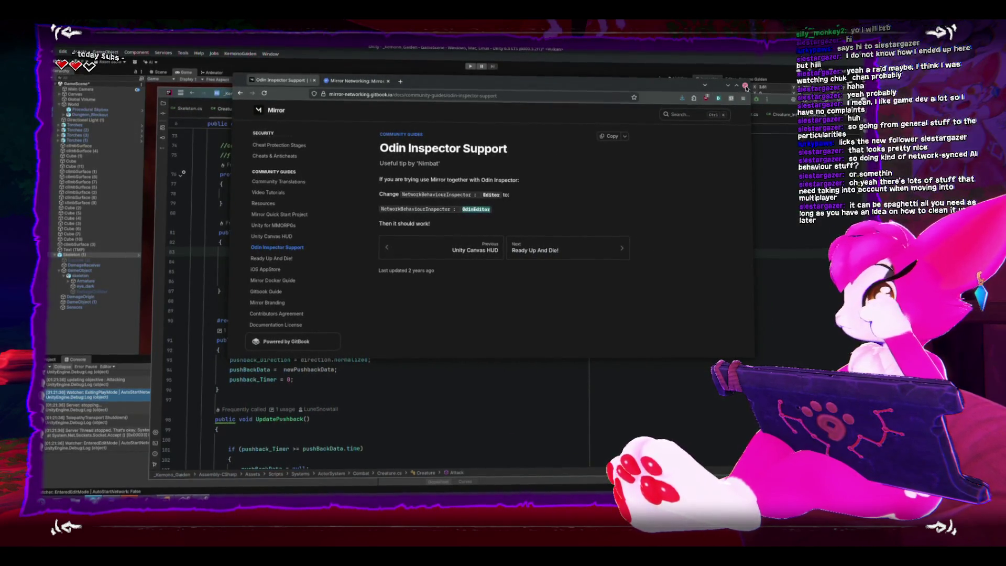
left_click(737, 86)
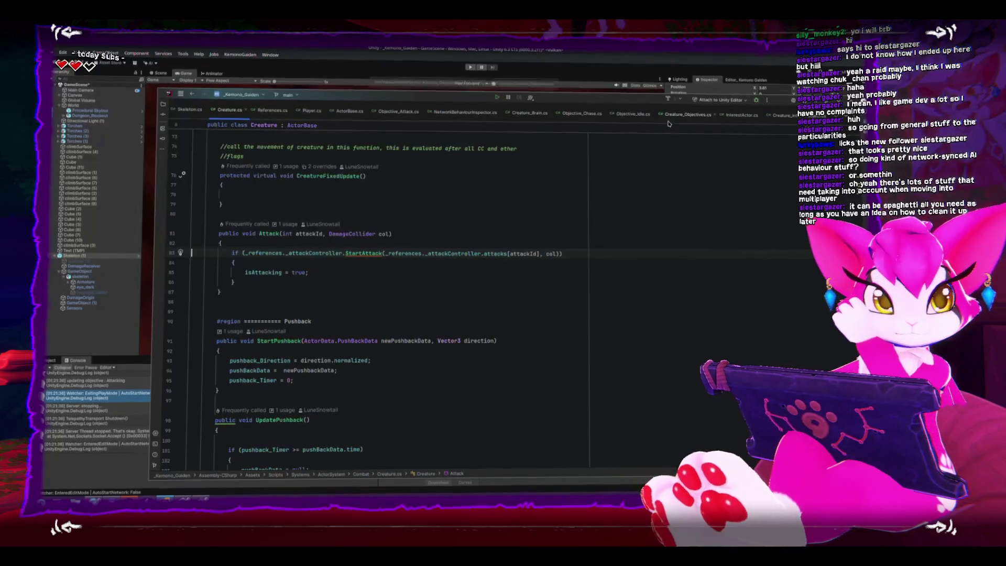
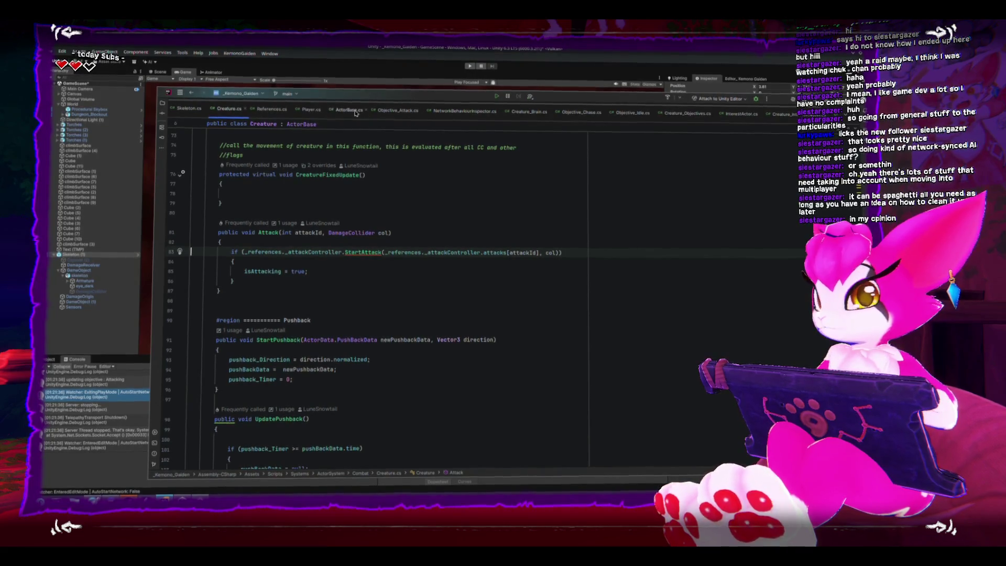
Step: In Objective_Attack.cs, insert Debug.Log("Attack start"); above the body.Attack call
left_click(398, 110)
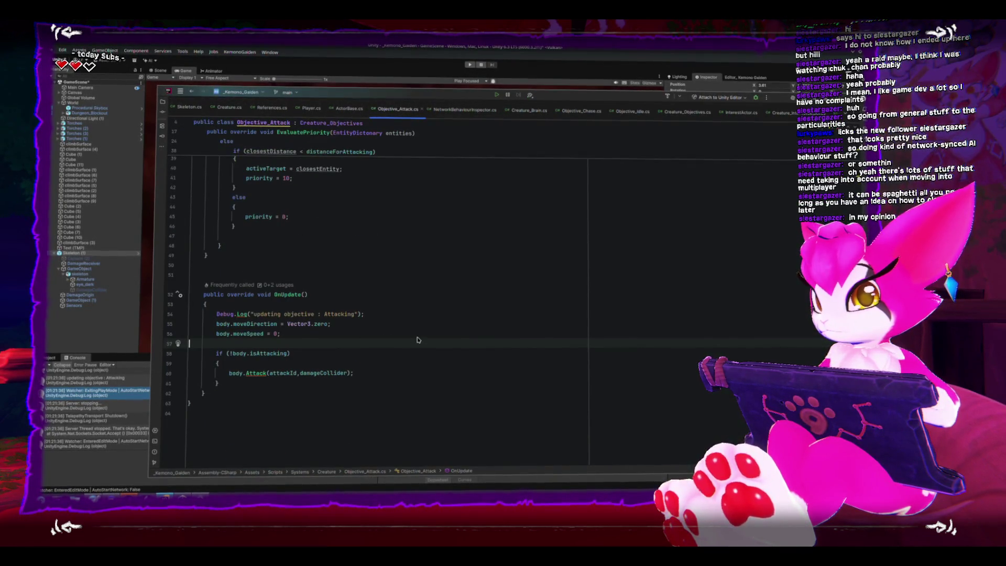
left_click(250, 363)
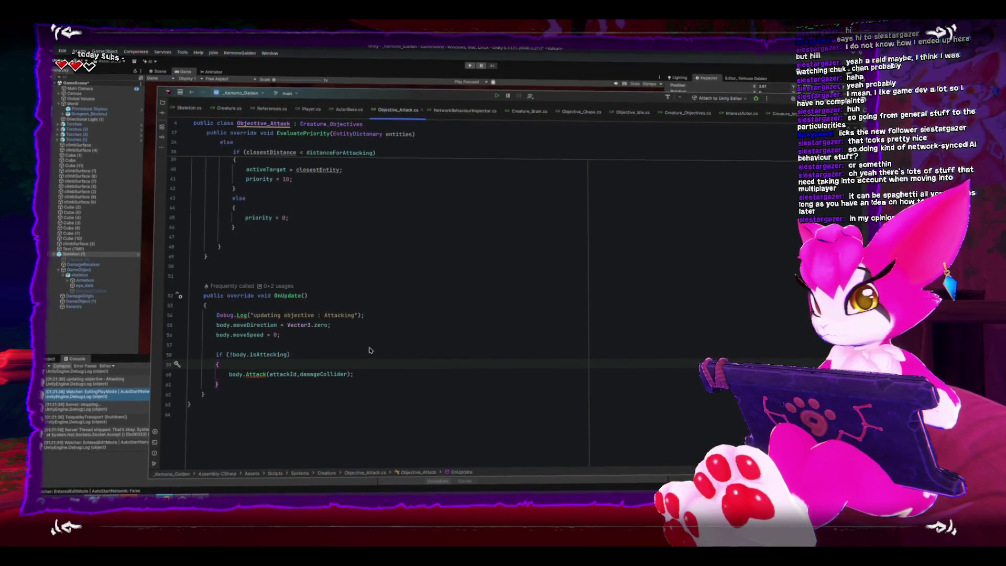
key("Return")
type("Debug.")
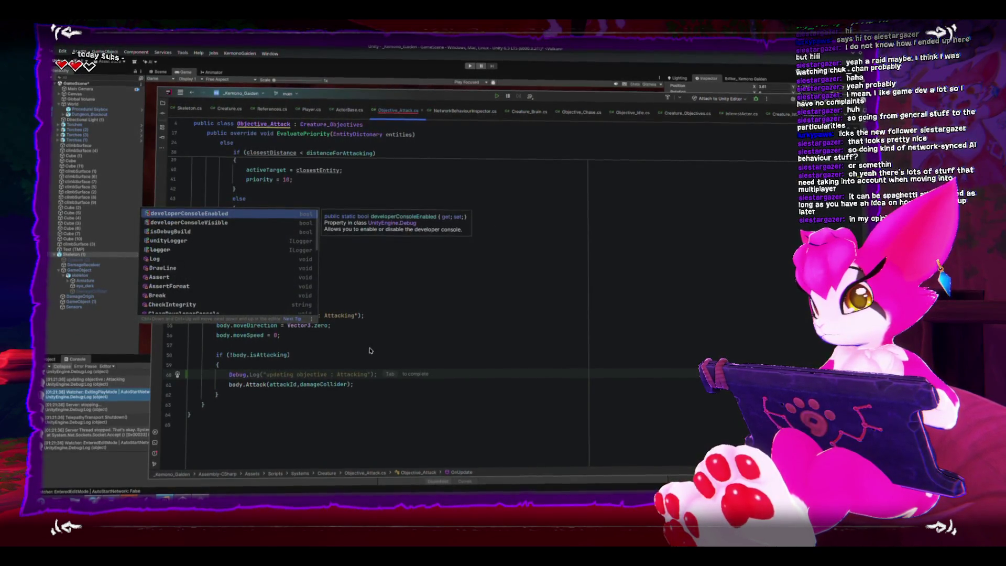
key("Tab")
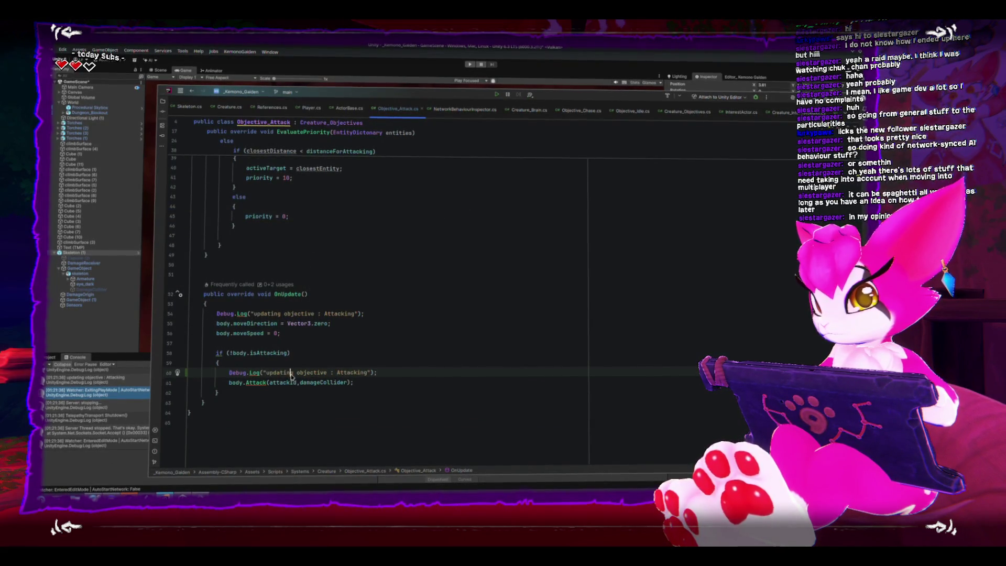
key("BackSpace")
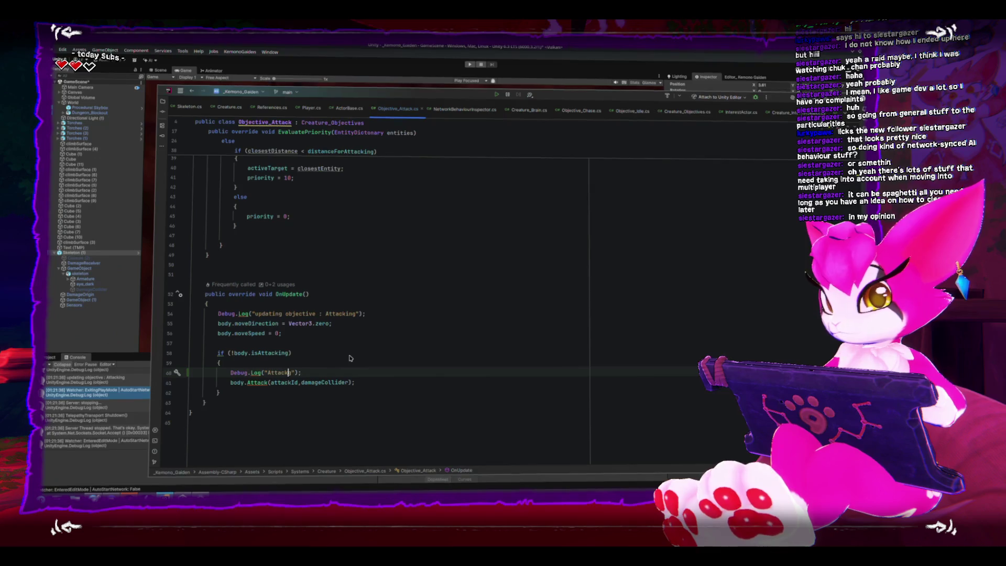
type("start")
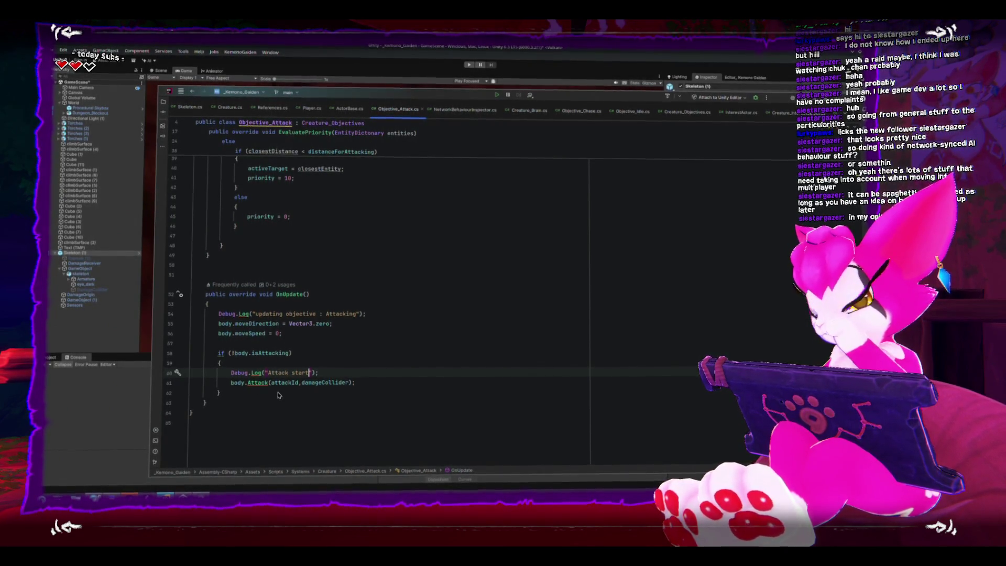
Step: Play-test as Host (Server + Client) so the console logs "Attack start", then stop play mode
left_click(107, 338)
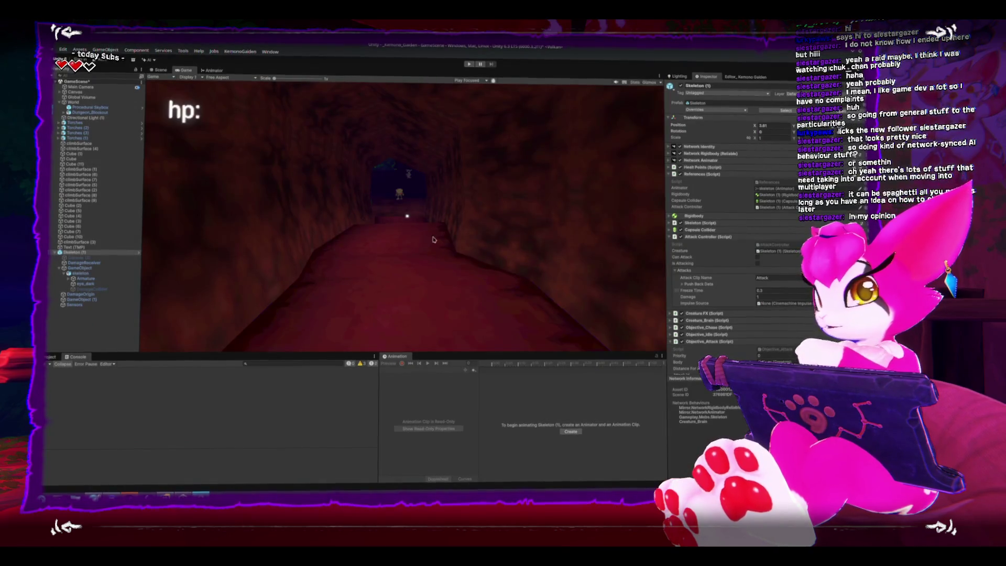
left_click(469, 66)
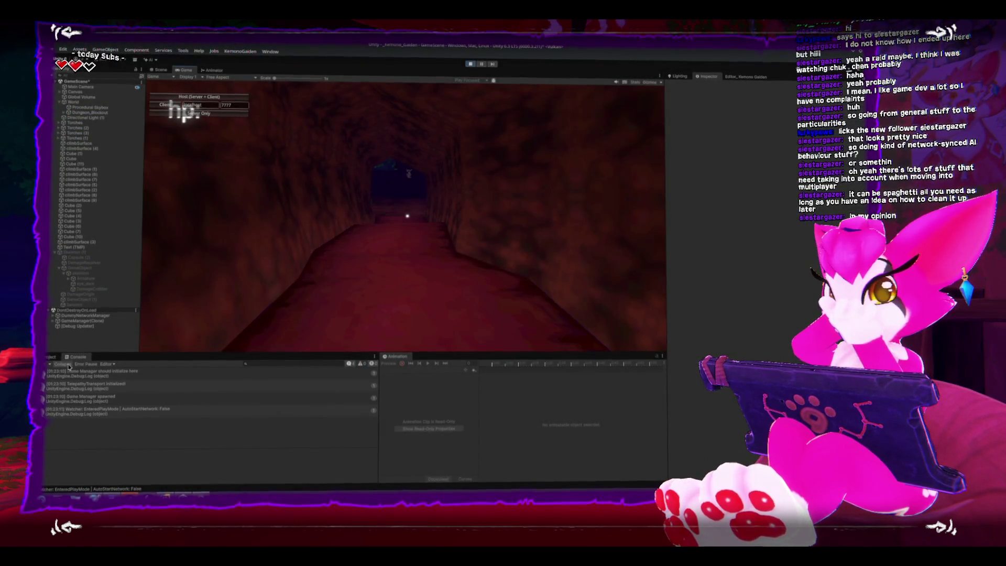
left_click(173, 97)
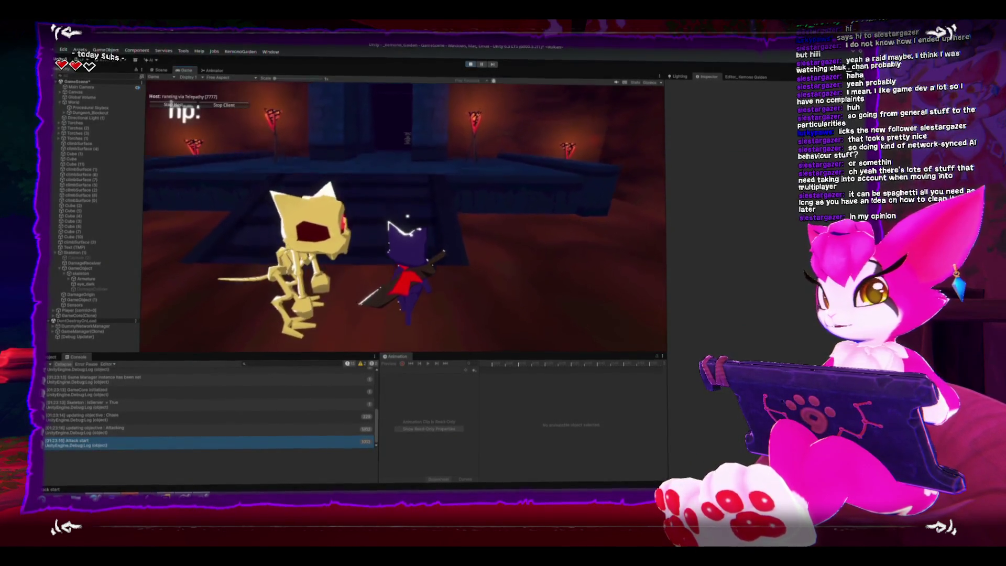
key("Escape")
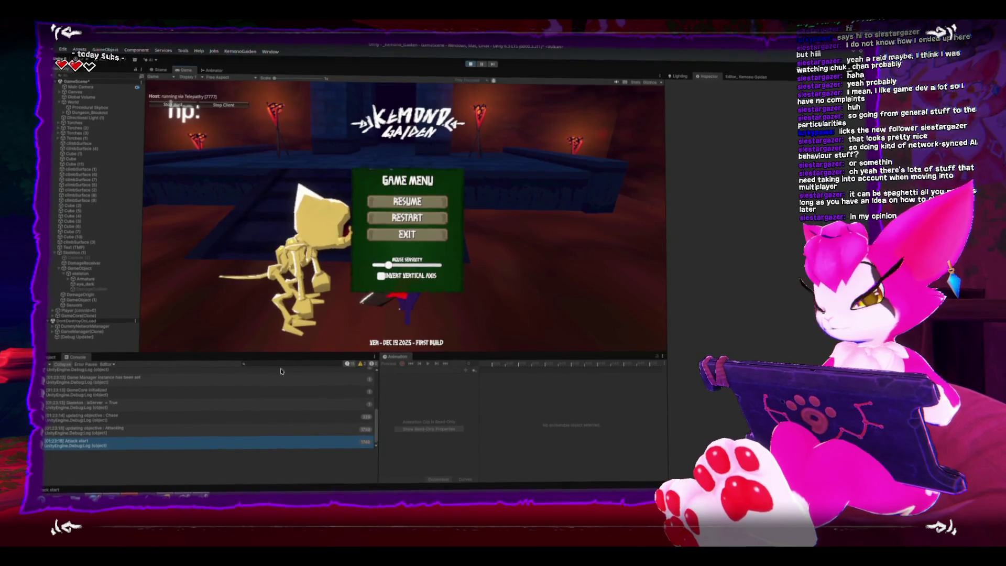
key("ctrl+p")
Step: Select Skeleton (1), collapse its Attack Controller and References components, and open its Skeleton script
left_click(87, 255)
scroll(749, 327, "down", 2)
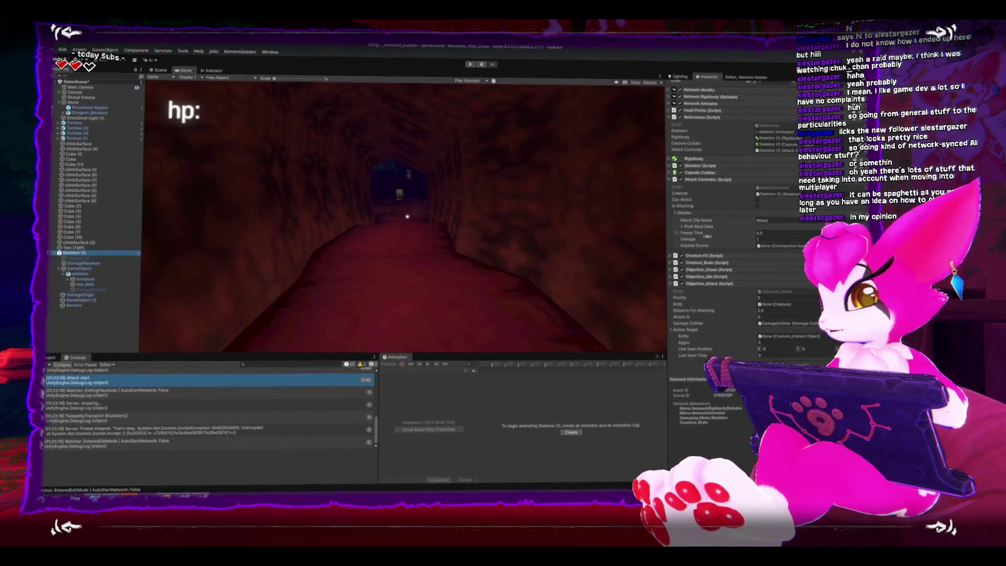
scroll(784, 187, "up", 1)
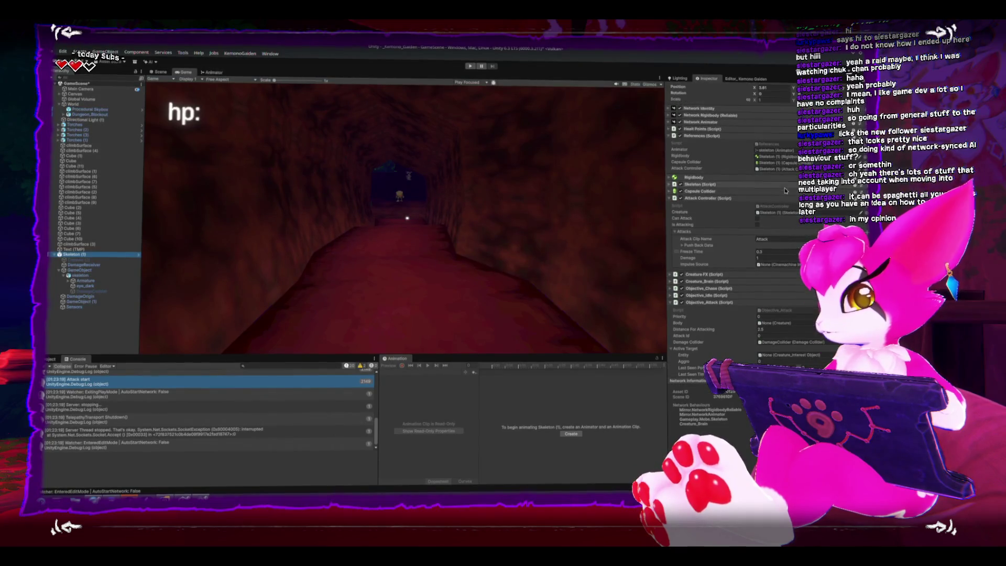
left_click(674, 198)
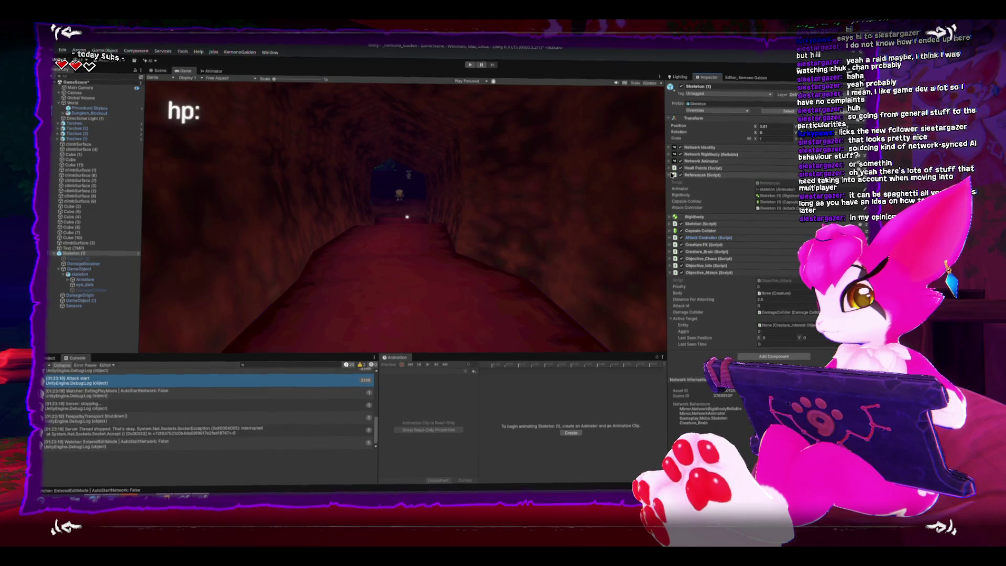
left_click(675, 175)
left_click(674, 191)
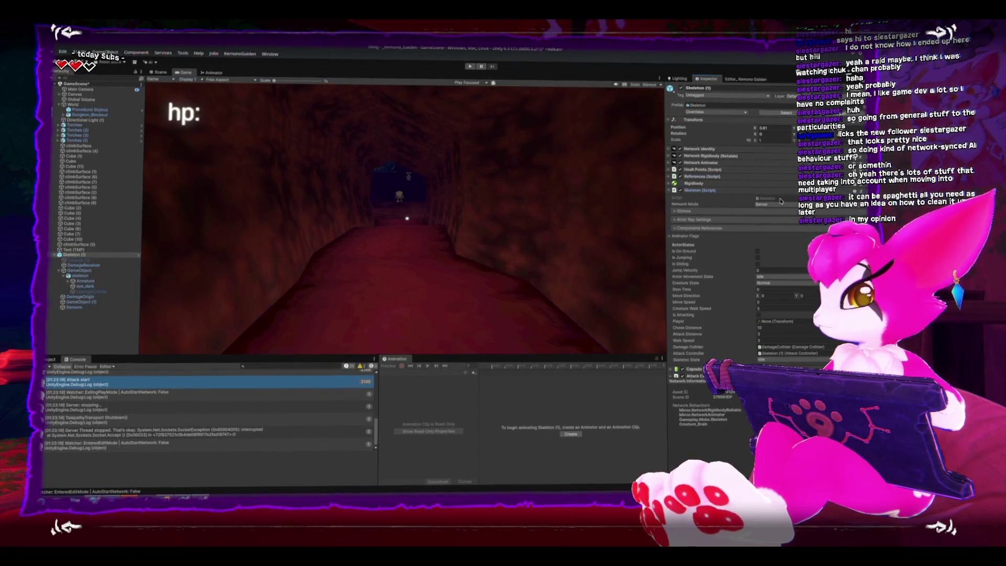
double_click(770, 197)
scroll(429, 245, "down", 10)
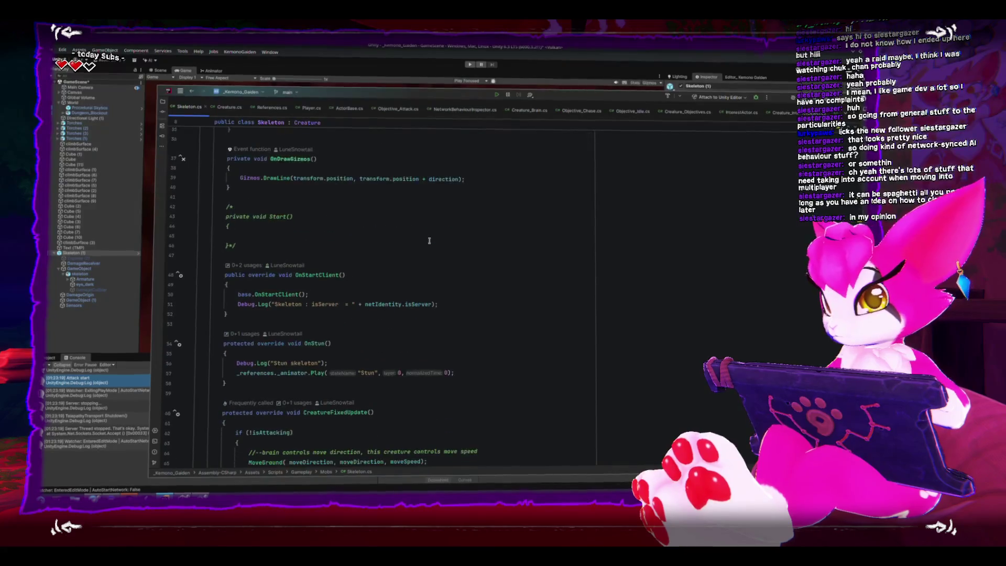
Step: Inspect Creature.cs's Attack method and its _attackController call, then return to Unity
scroll(429, 237, "up", 8)
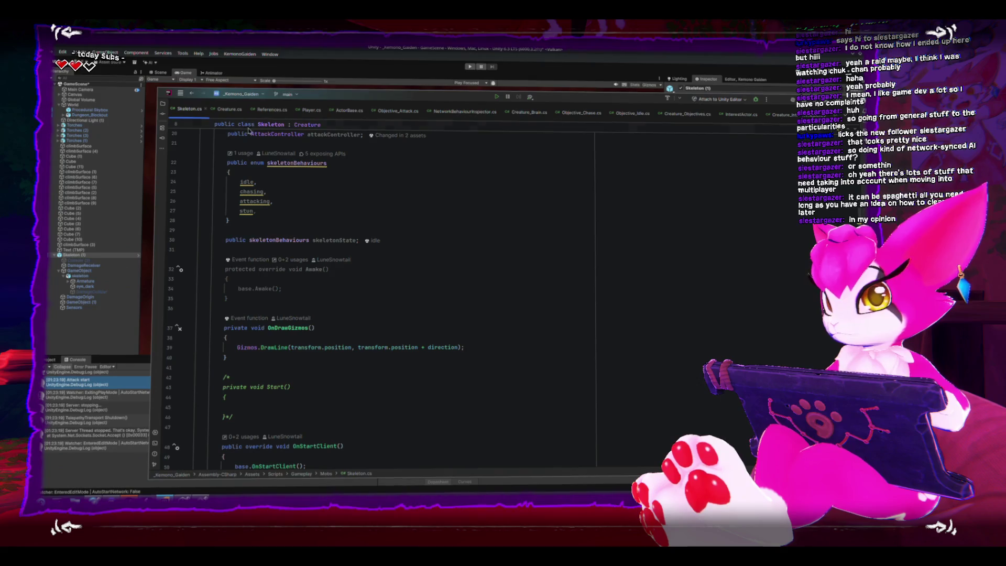
left_click(226, 109)
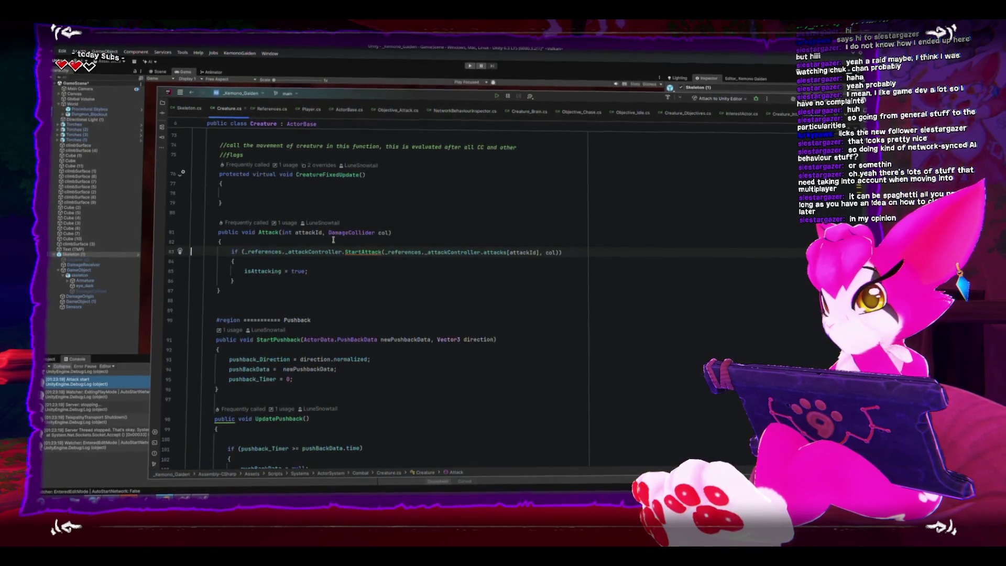
double_click(324, 254)
mouse_move(324, 253)
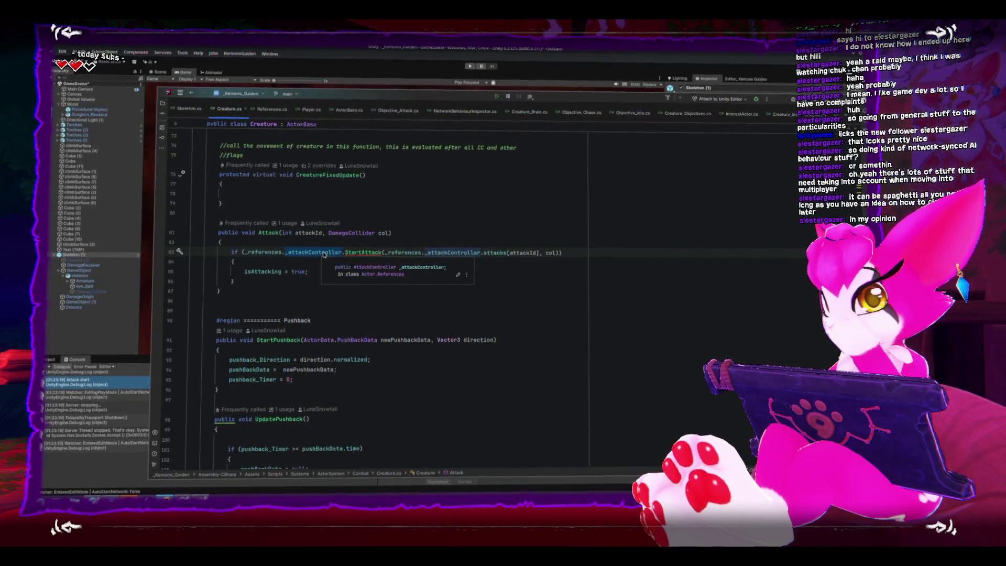
key("alt+Tab")
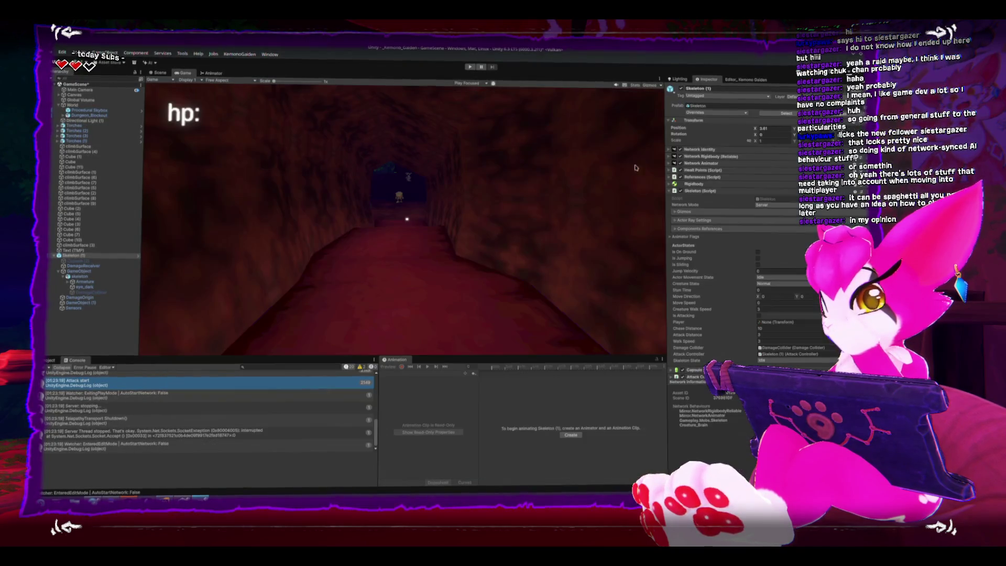
Step: Expand the skeleton's Attack Controller component and open AttackController.cs in Rider
scroll(708, 335, "down", 5)
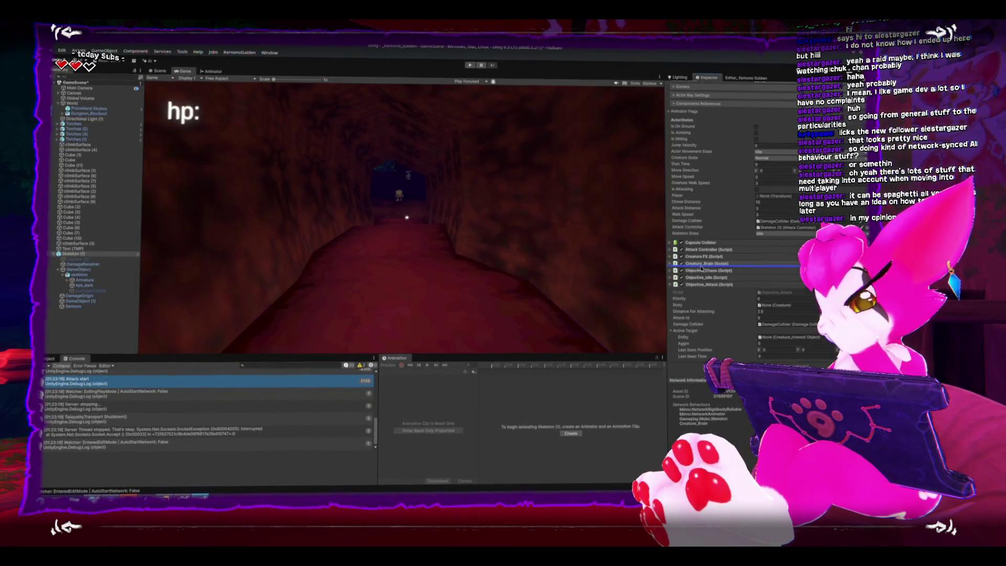
double_click(782, 295)
scroll(375, 234, "down", 2)
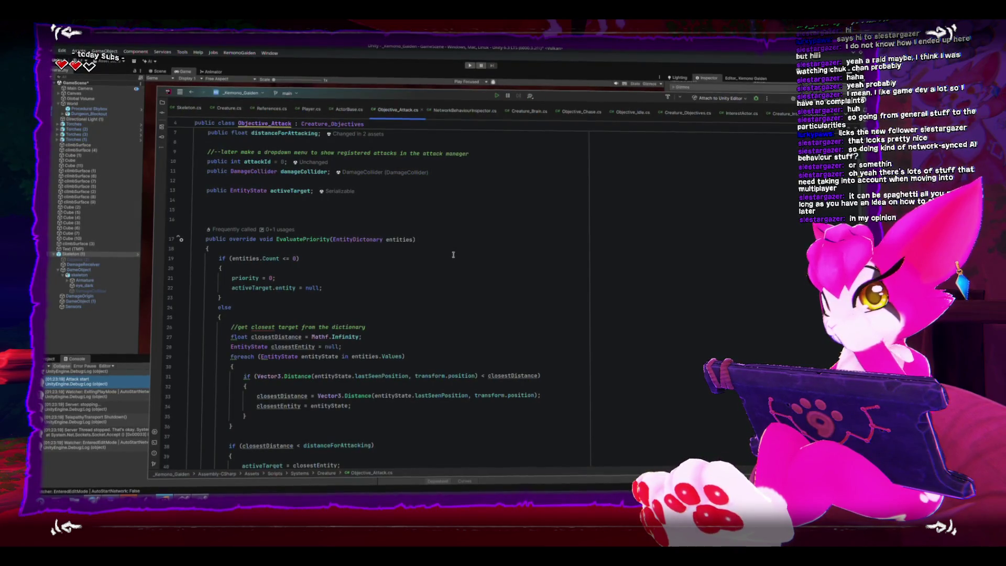
key("alt+Tab")
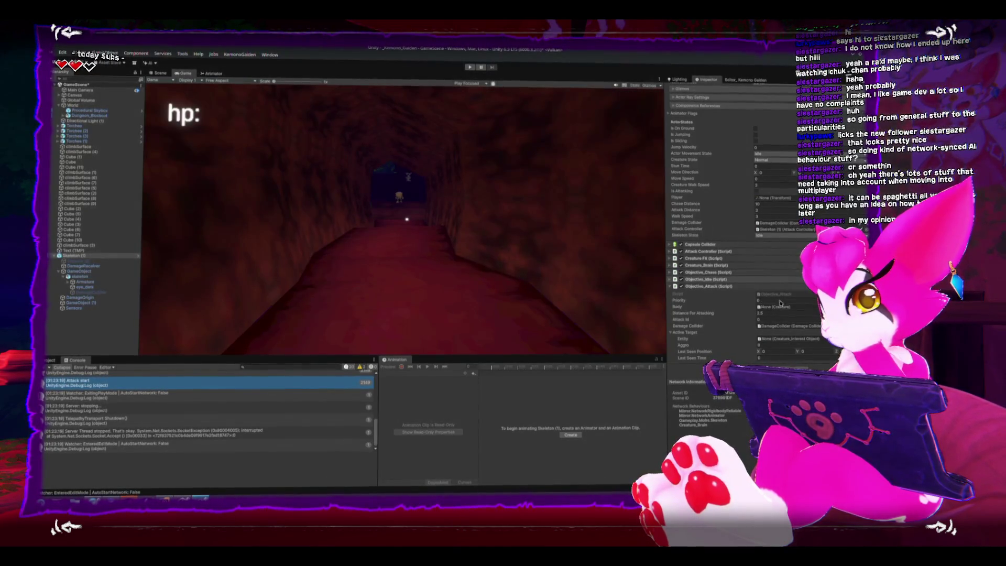
key("alt+Tab")
key("alt+Tab")
left_click_drag(676, 285, 683, 254)
left_click(687, 251)
double_click(785, 261)
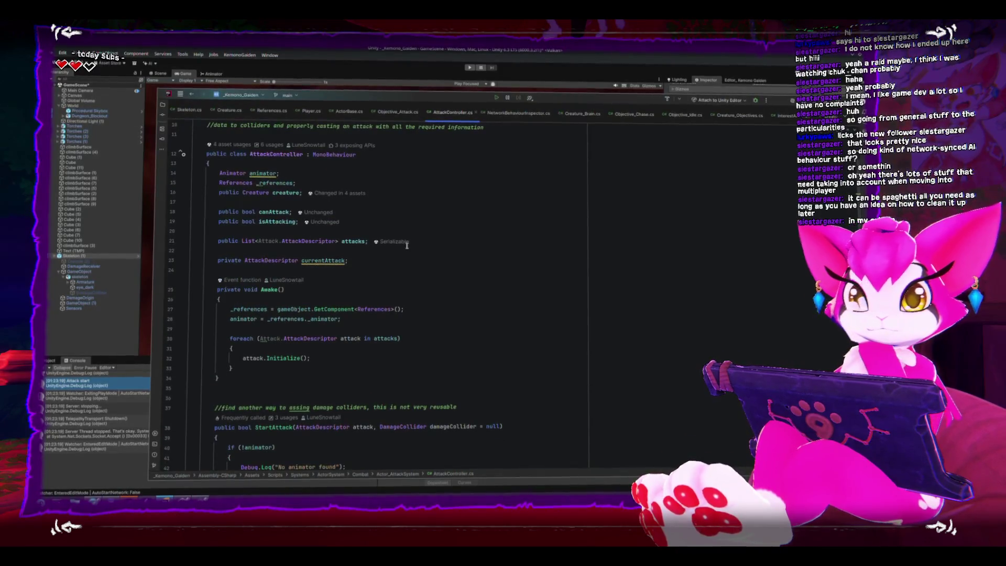
Step: Check StartAttack's missing-animator and canAttack guards in AttackController.cs, then return to Unity
scroll(350, 243, "down", 4)
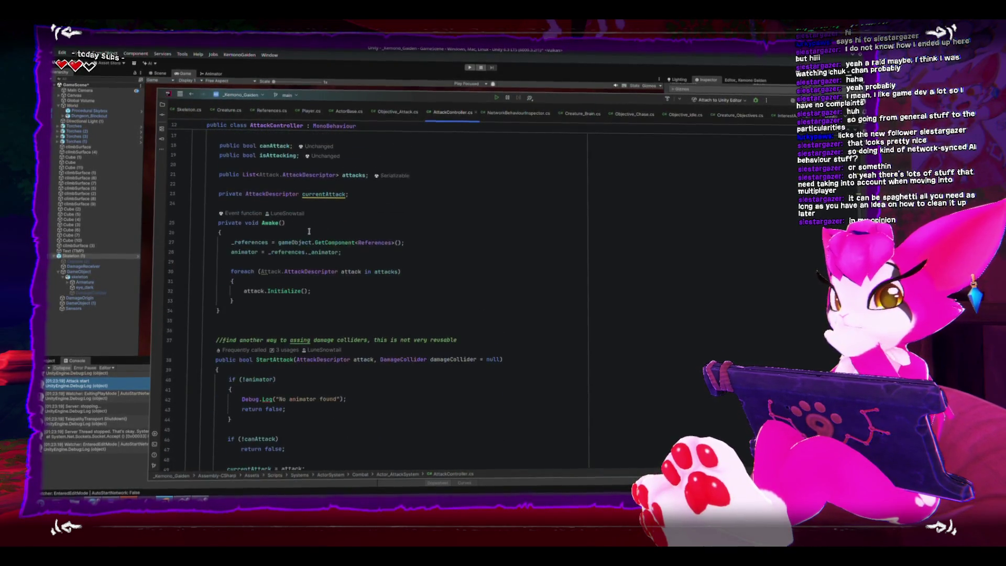
scroll(308, 230, "down", 4)
mouse_move(232, 202)
left_mouse_down()
mouse_move(232, 251)
mouse_move(296, 271)
mouse_move(230, 259)
left_mouse_up()
left_click(293, 267)
left_click(297, 272)
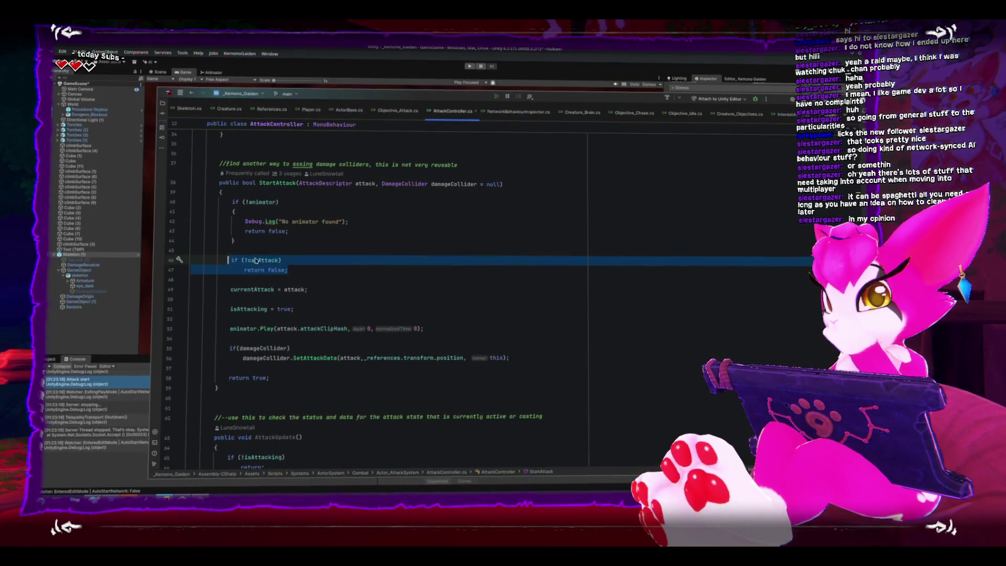
left_click(279, 260)
scroll(265, 264, "up", 6)
scroll(265, 263, "up", 1)
scroll(265, 262, "down", 1)
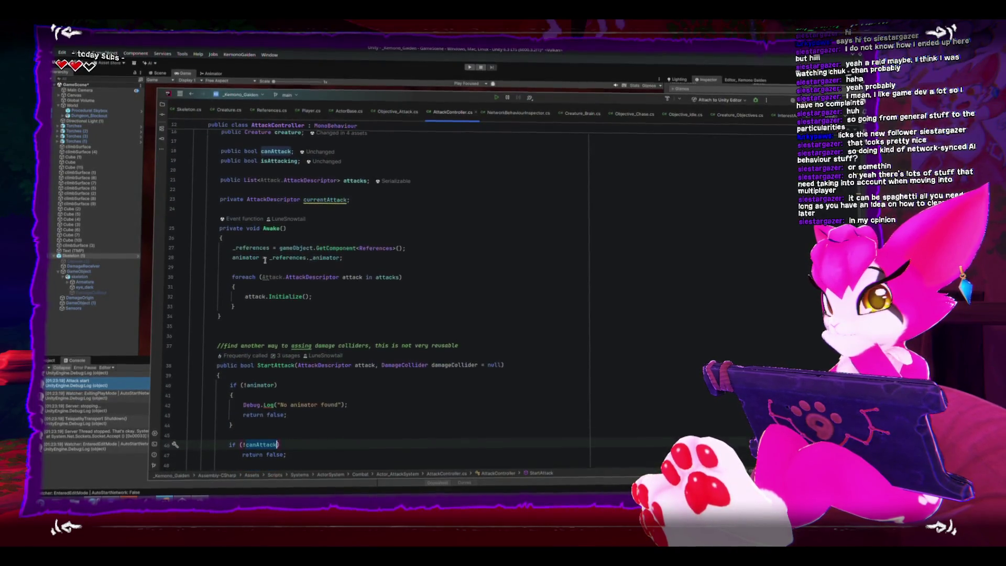
scroll(264, 258, "down", 8)
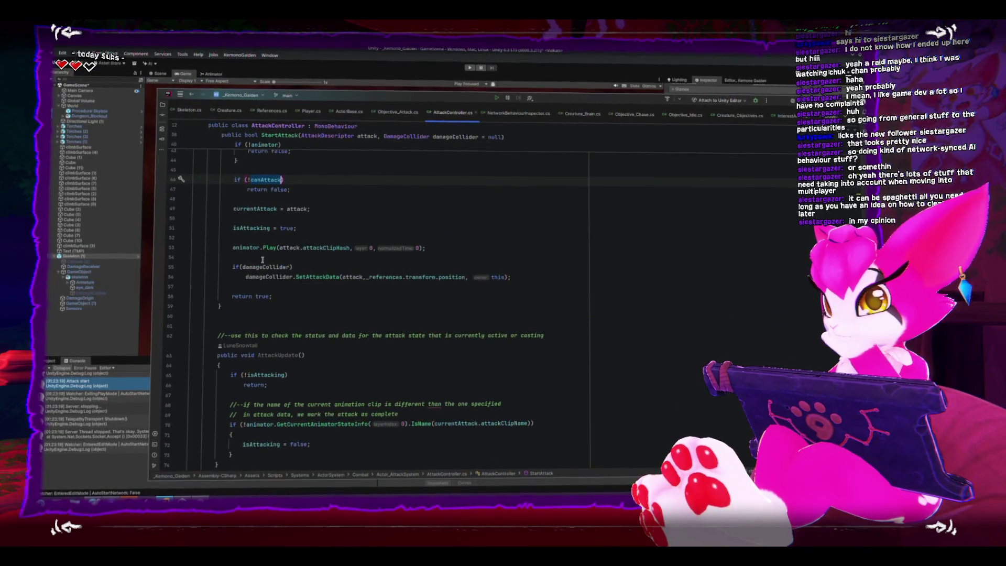
key("alt+Tab")
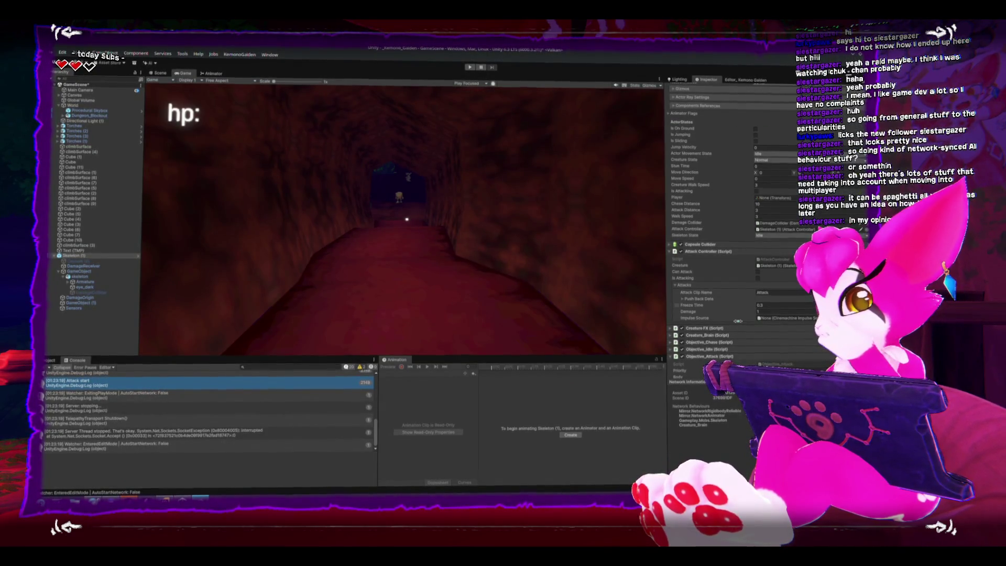
Step: Select Skeleton (1), enter play mode to reimport scripts, and bring Rider's Creature.cs forward
left_click(94, 256)
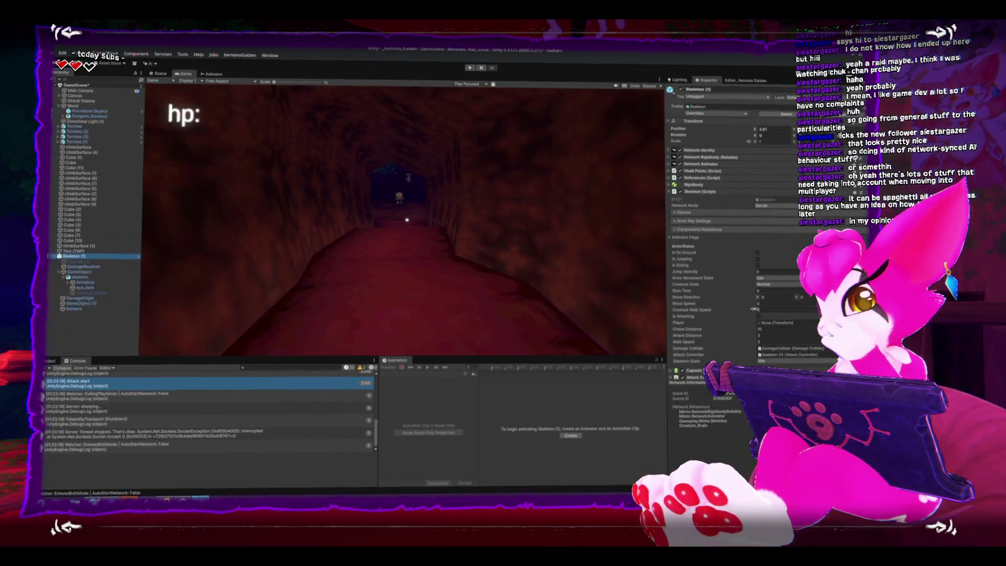
scroll(762, 261, "down", 3)
scroll(762, 261, "down", 3)
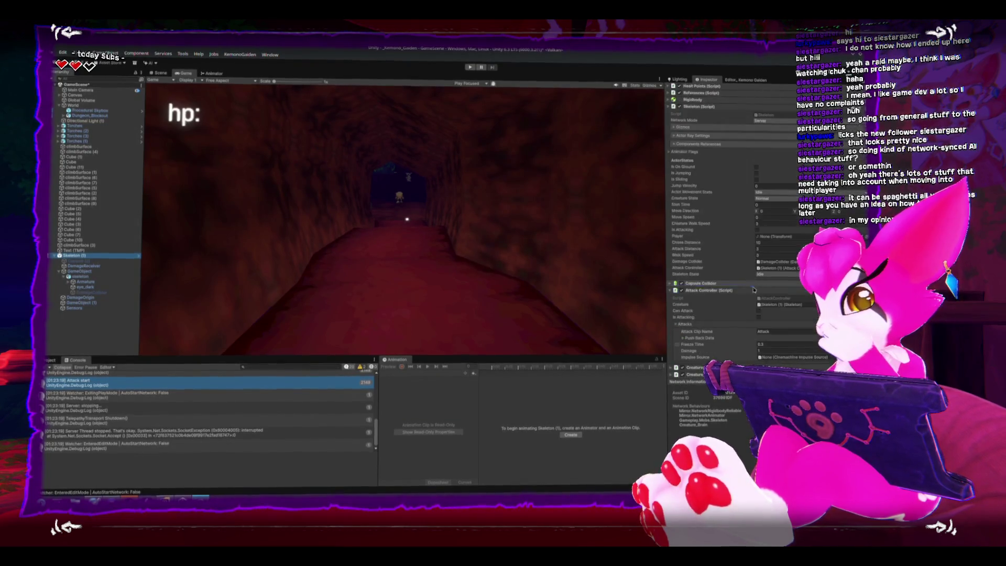
left_click(469, 66)
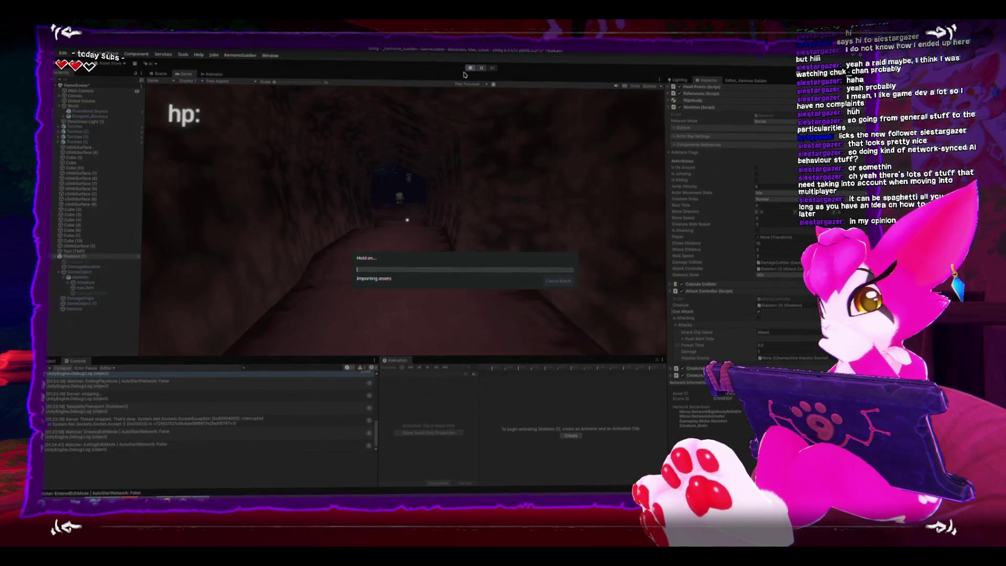
left_click(172, 487)
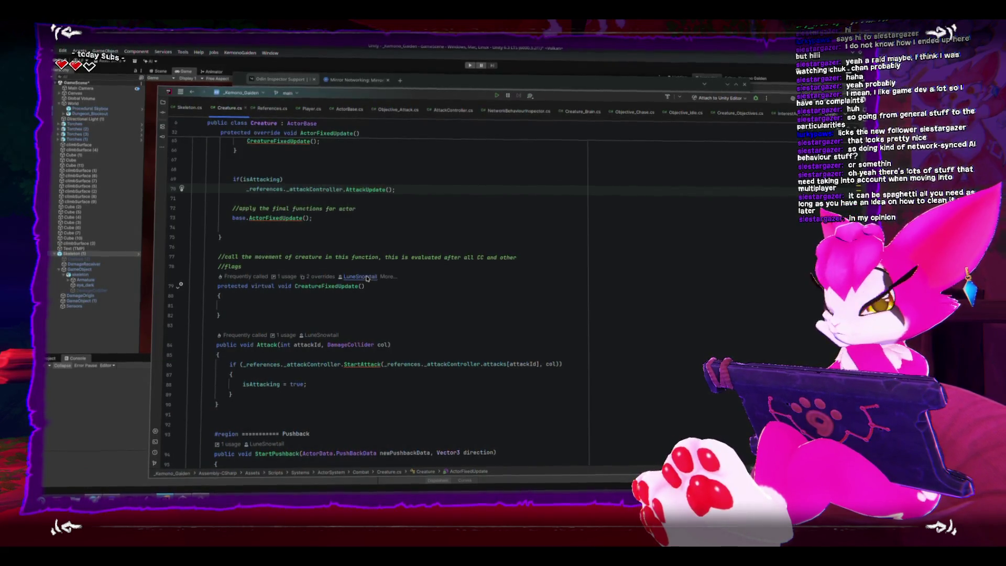
Step: Read through AttackController.cs's AttackUpdate and attack start/finish callbacks, then go back to Unity
left_click(453, 114)
scroll(362, 228, "down", 3)
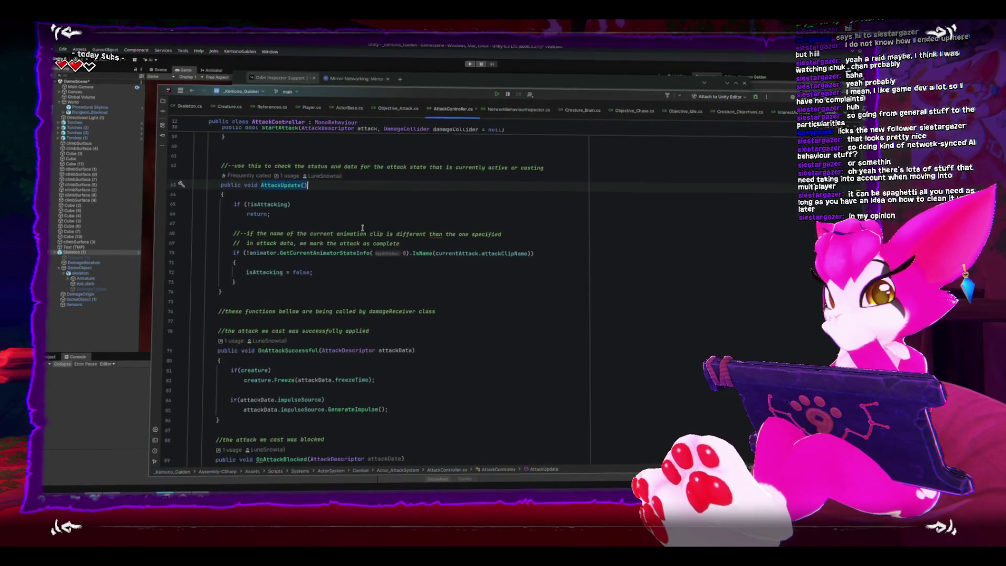
scroll(362, 229, "down", 2)
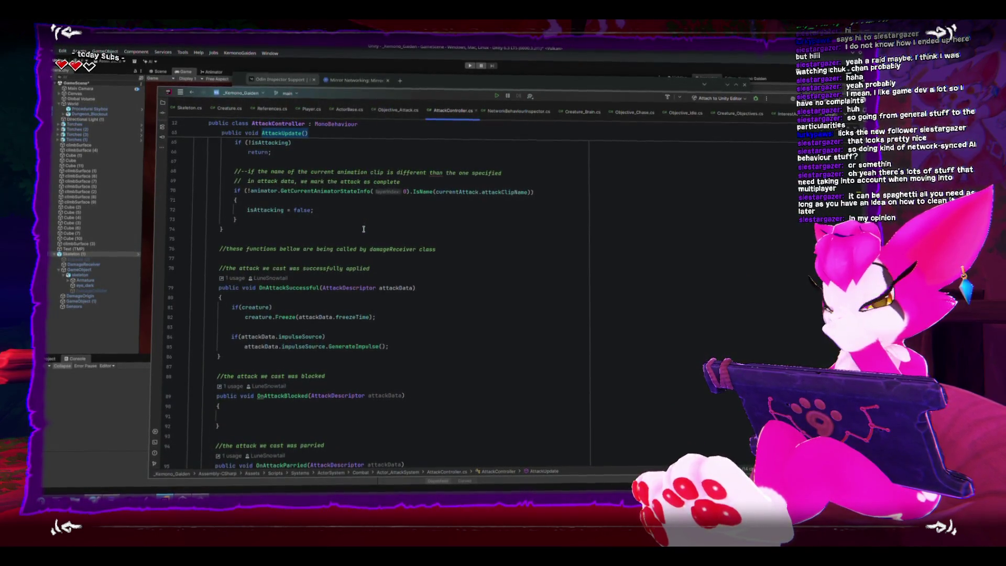
scroll(363, 229, "down", 4)
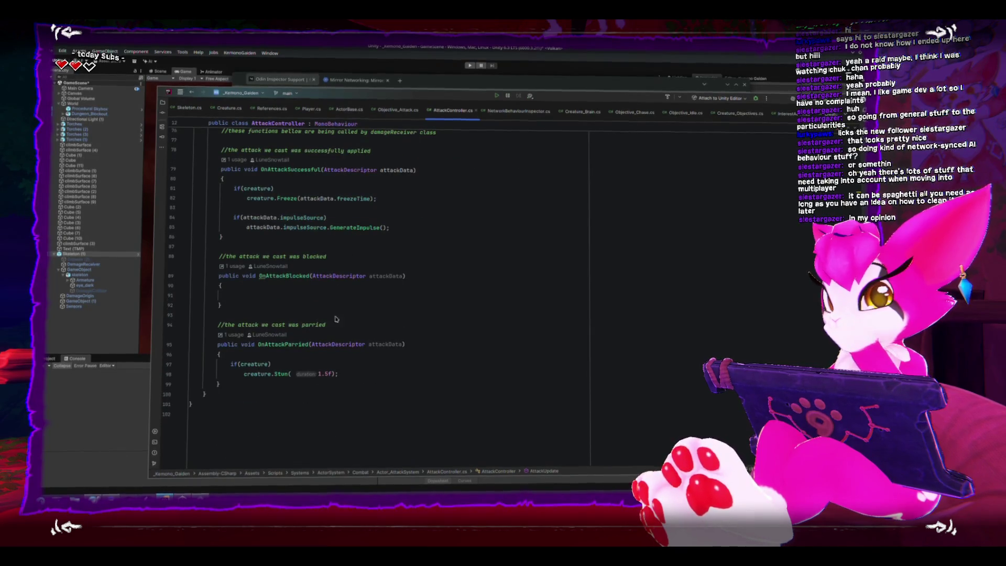
mouse_move(269, 381)
left_mouse_down()
mouse_move(195, 367)
mouse_move(192, 170)
left_mouse_up()
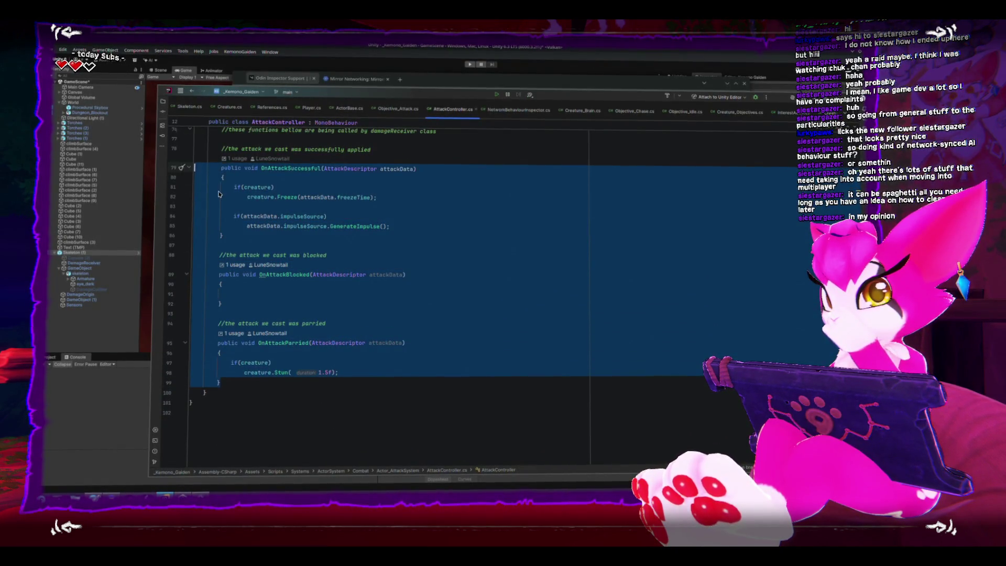
scroll(219, 194, "up", 4)
left_click(314, 244)
scroll(315, 249, "up", 3)
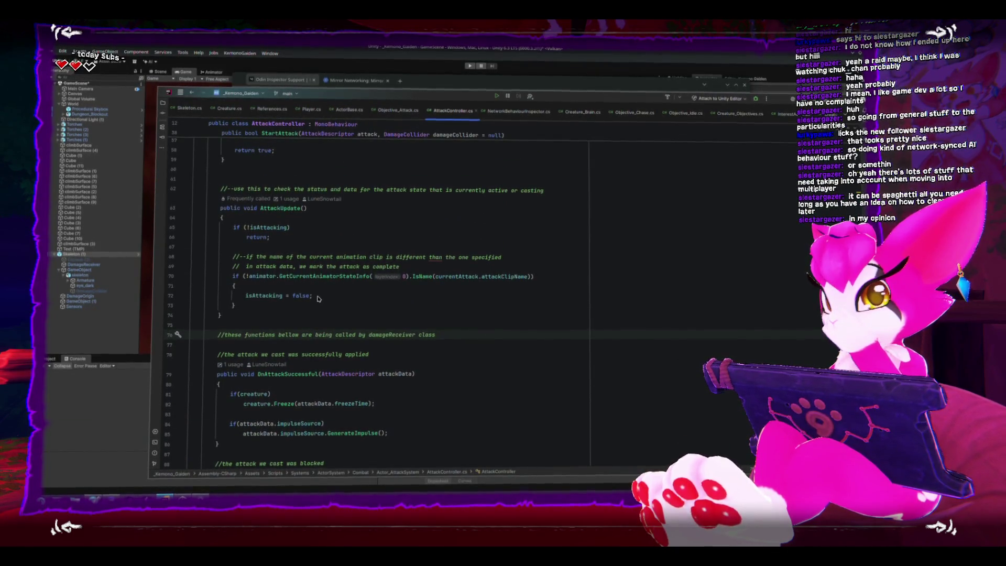
scroll(317, 298, "down", 7)
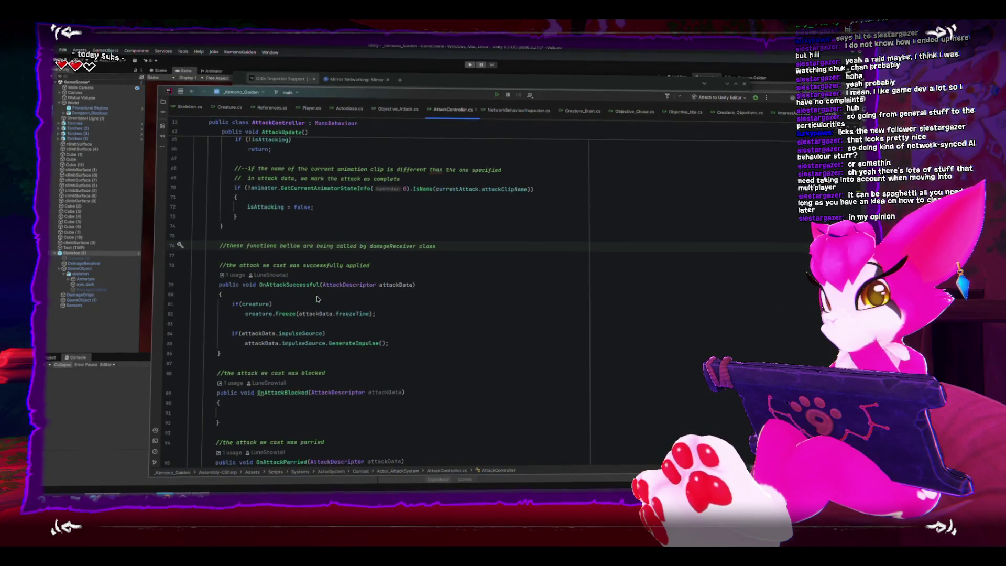
scroll(317, 301, "up", 1)
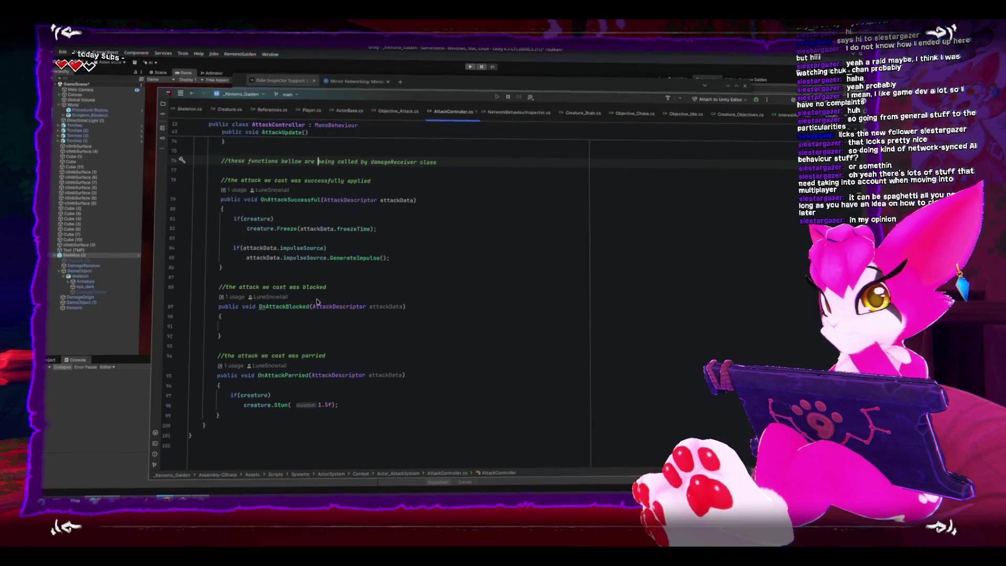
scroll(317, 302, "up", 20)
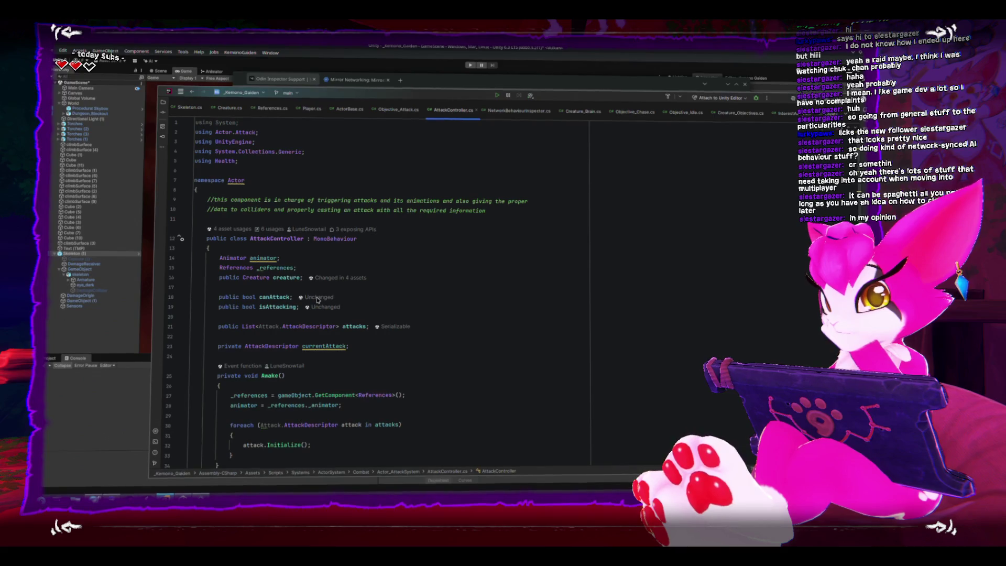
scroll(317, 300, "down", 10)
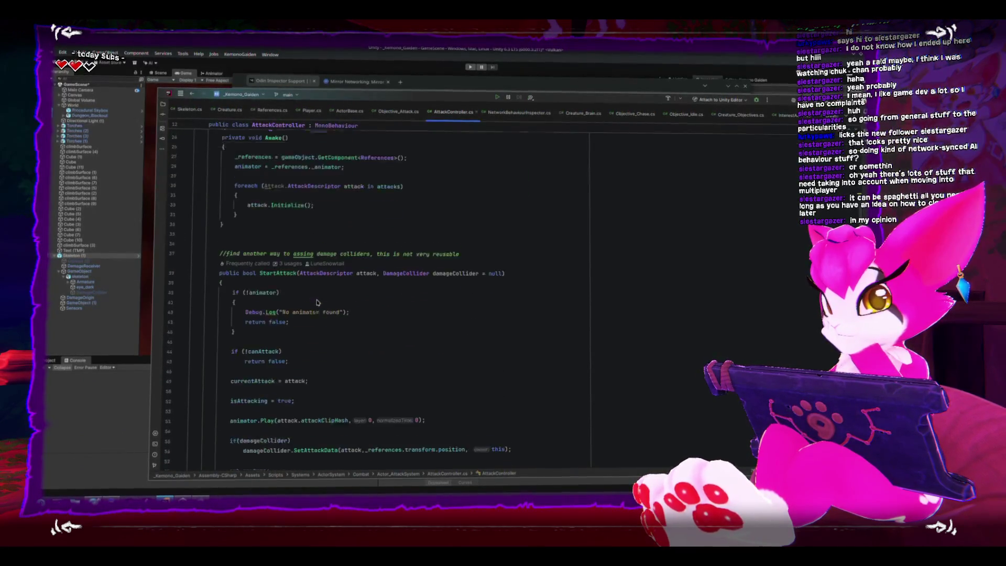
scroll(317, 302, "down", 5)
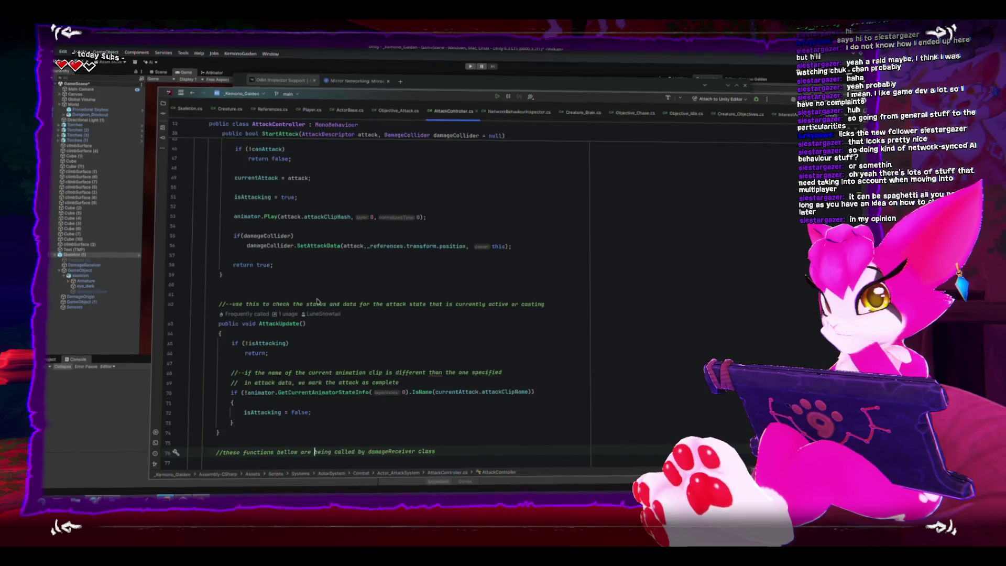
scroll(317, 301, "up", 4)
scroll(317, 301, "down", 10)
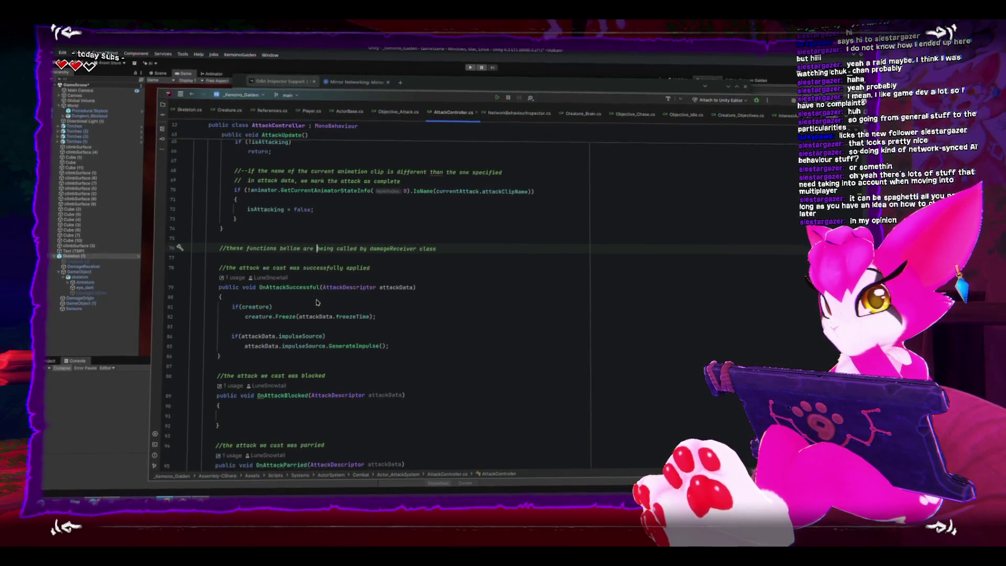
scroll(317, 302, "up", 2)
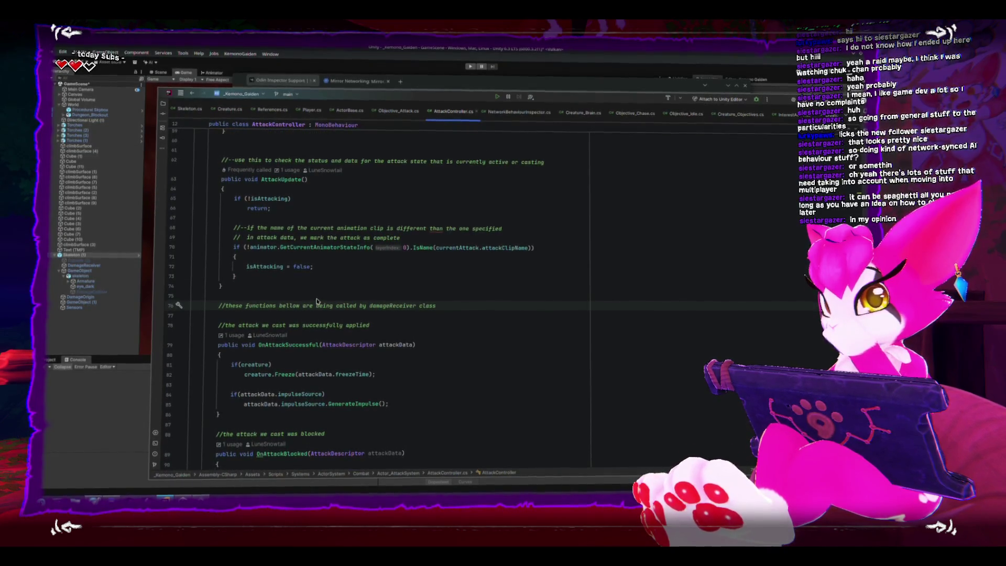
left_click(88, 333)
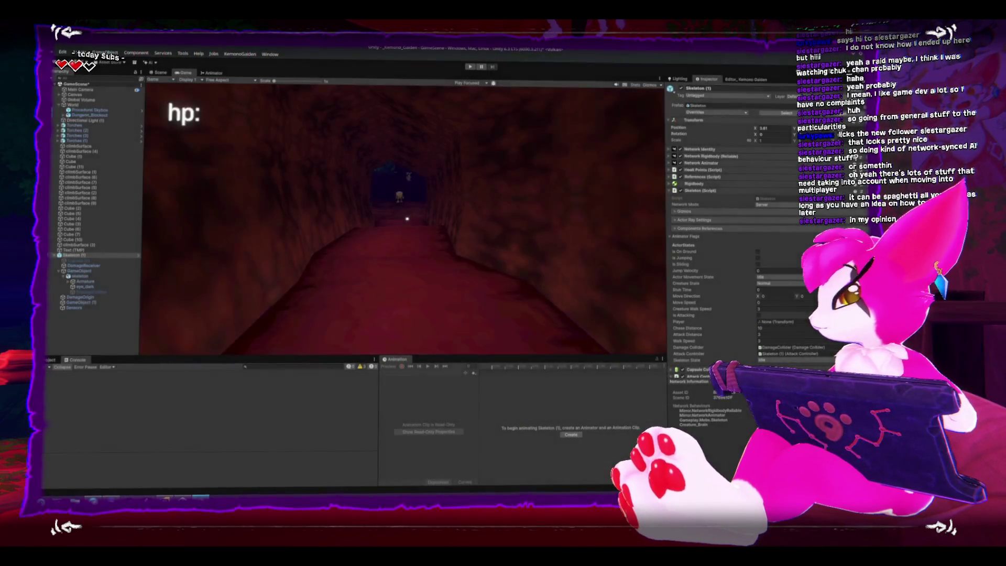
Step: Enter play mode with Ctrl+P and start the game as Host (Server + Client)
key("ctrl+p")
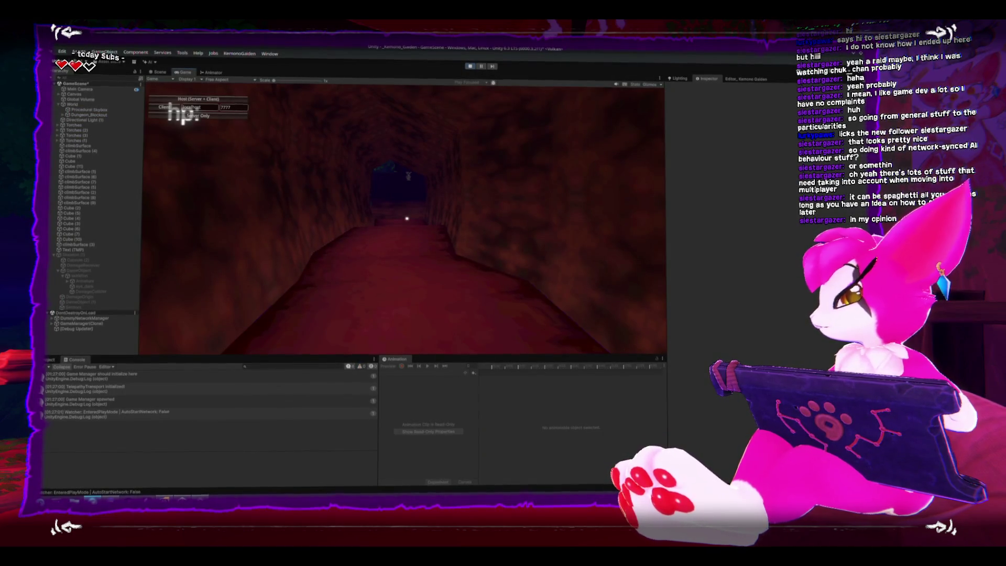
left_click(222, 99)
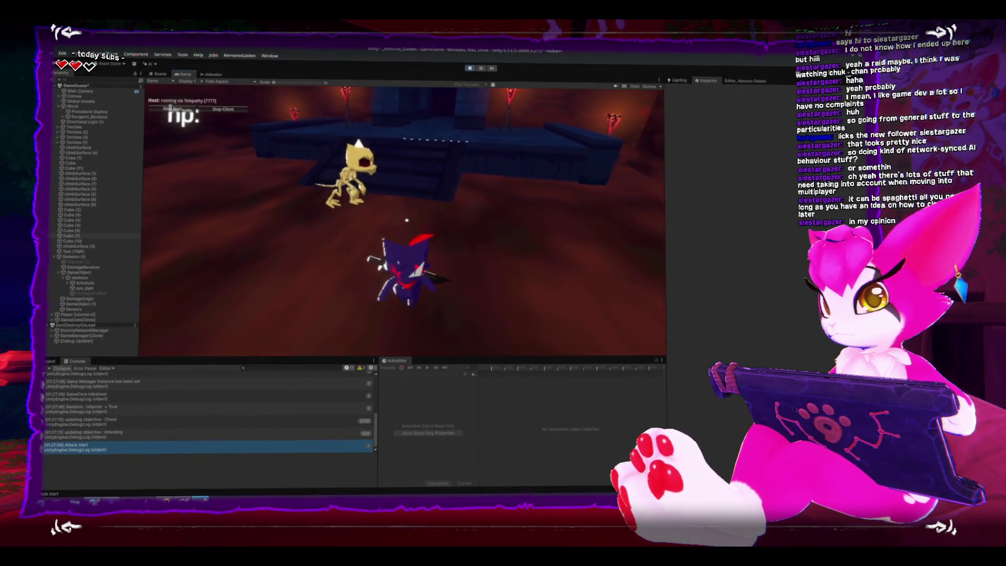
Step: Select Skeleton (1) and expand its Creature_Brain, Objective_Idle and Objective_Chase components
left_click(91, 256)
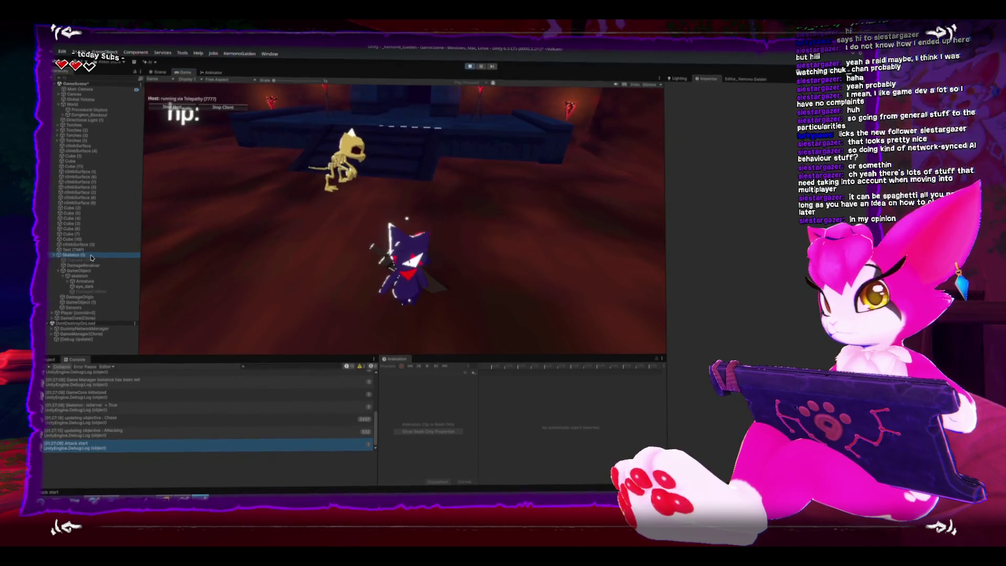
scroll(696, 265, "down", 2)
scroll(696, 265, "down", 3)
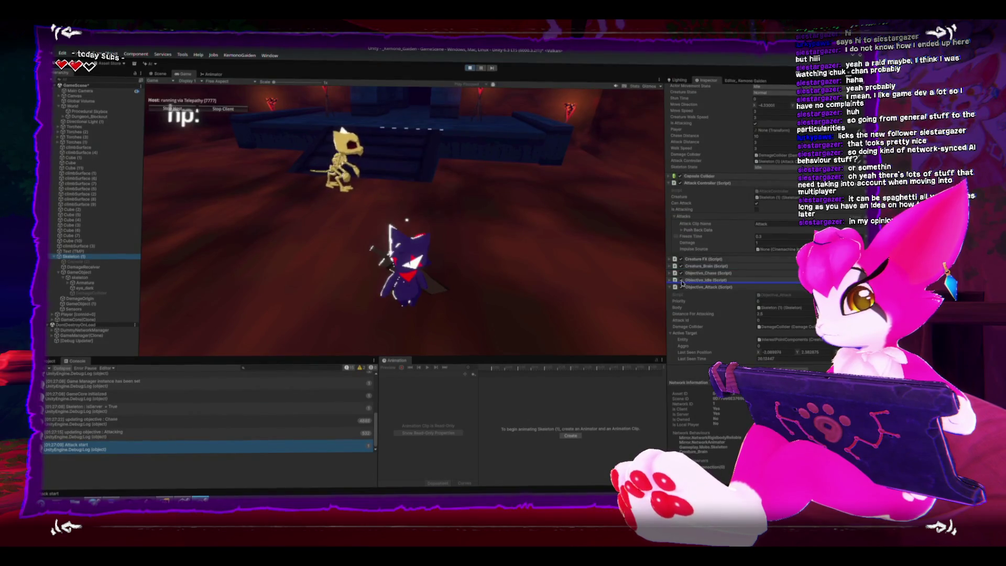
left_click(673, 181)
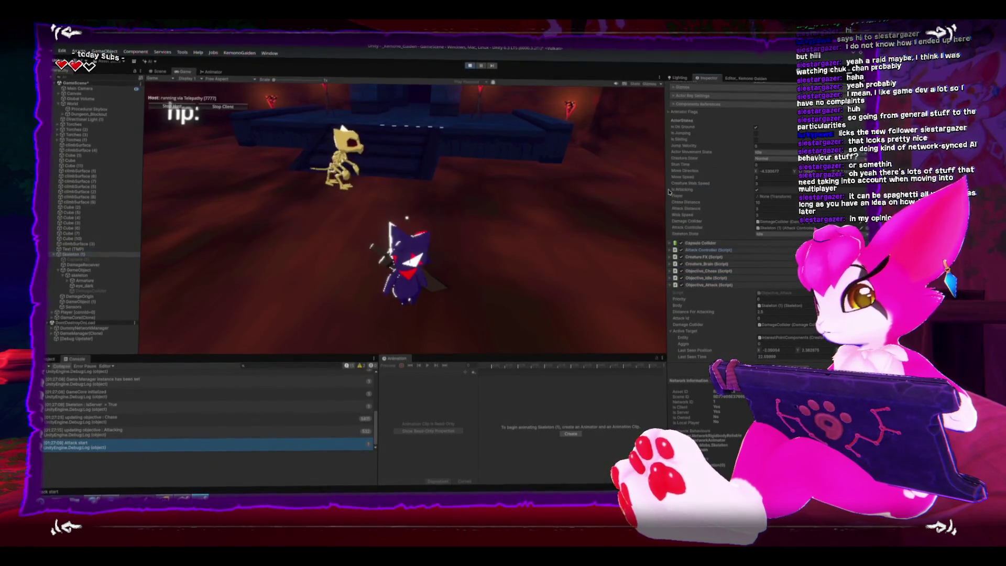
left_click(669, 266)
scroll(678, 266, "down", 5)
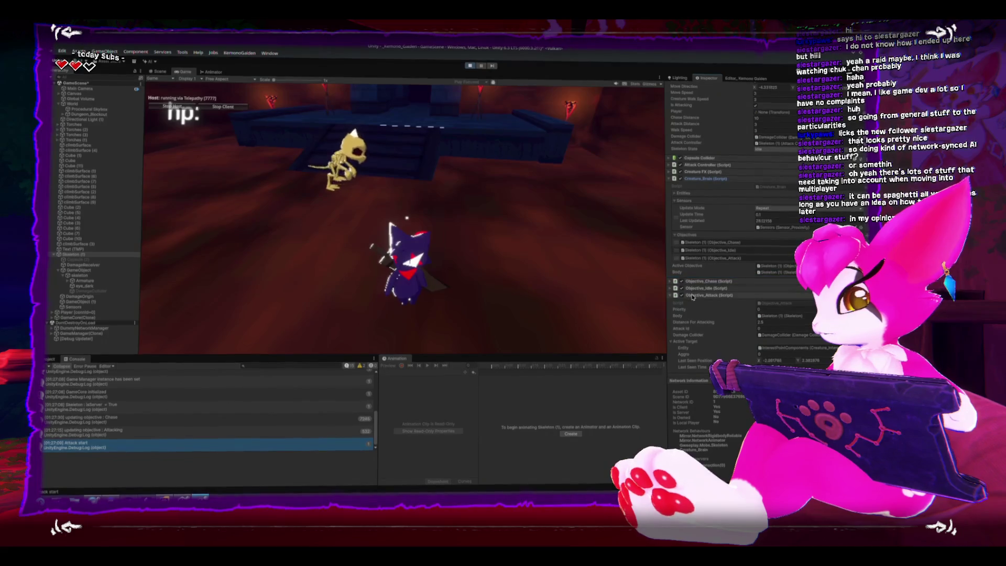
scroll(694, 293, "down", 1)
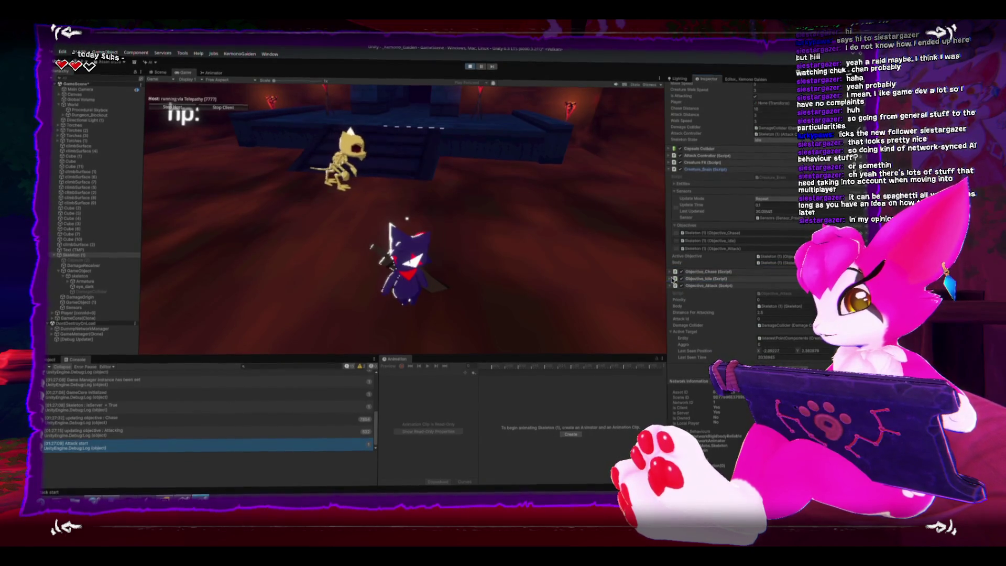
left_click(668, 280)
left_click(669, 273)
scroll(669, 274, "down", 7)
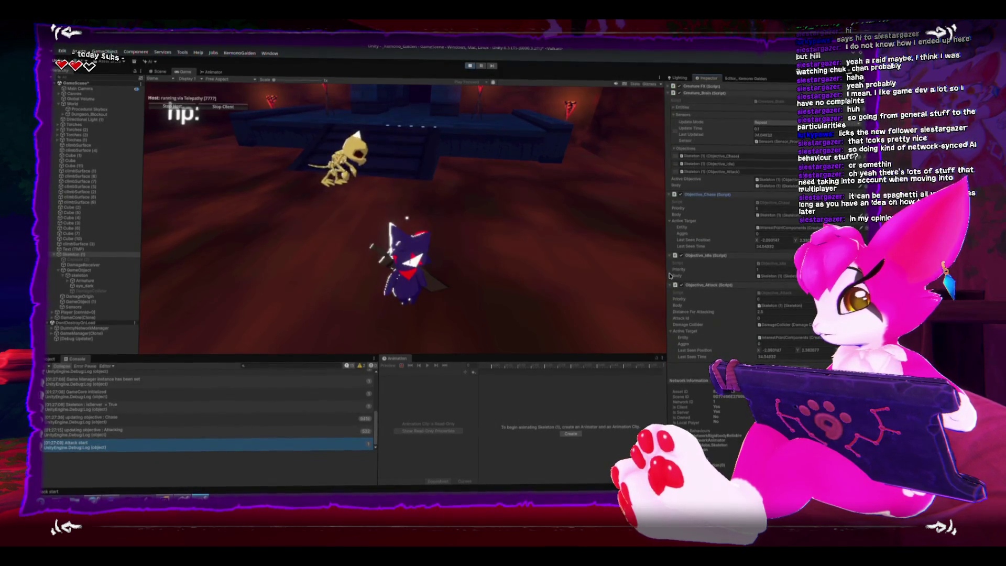
Step: Swing the player's sword near the skeleton, then exit play mode
left_click(364, 209)
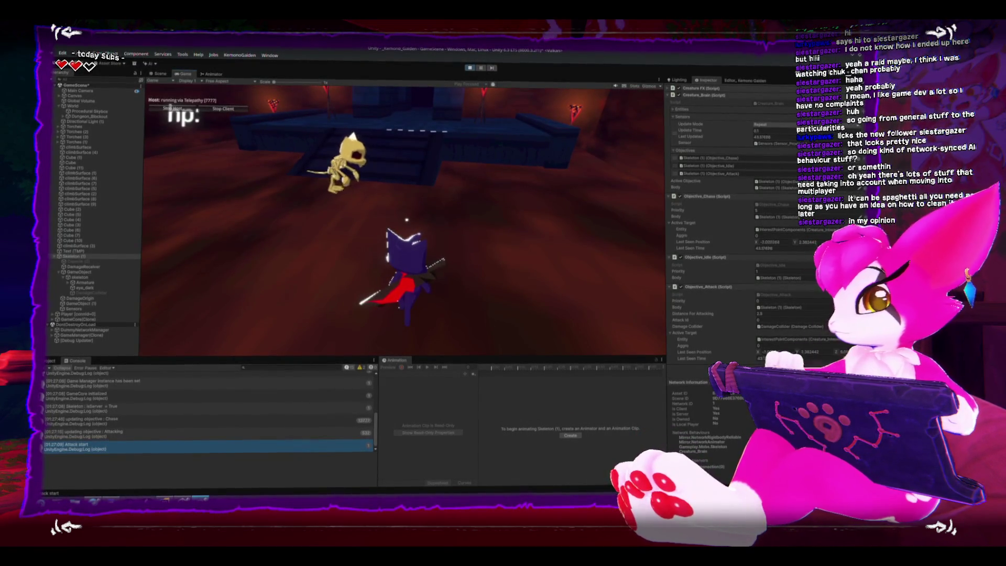
key("Escape")
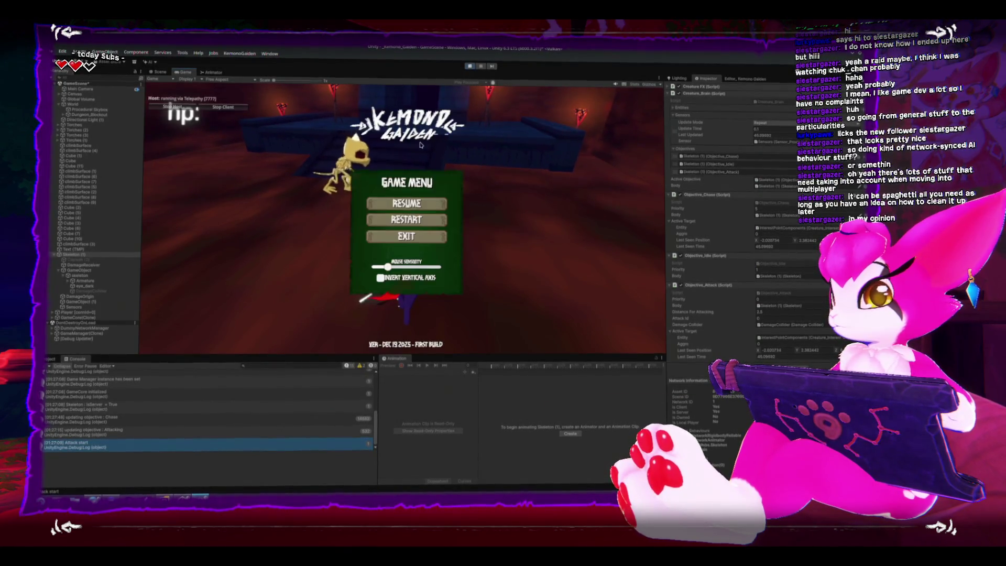
key("Escape")
left_click(470, 67)
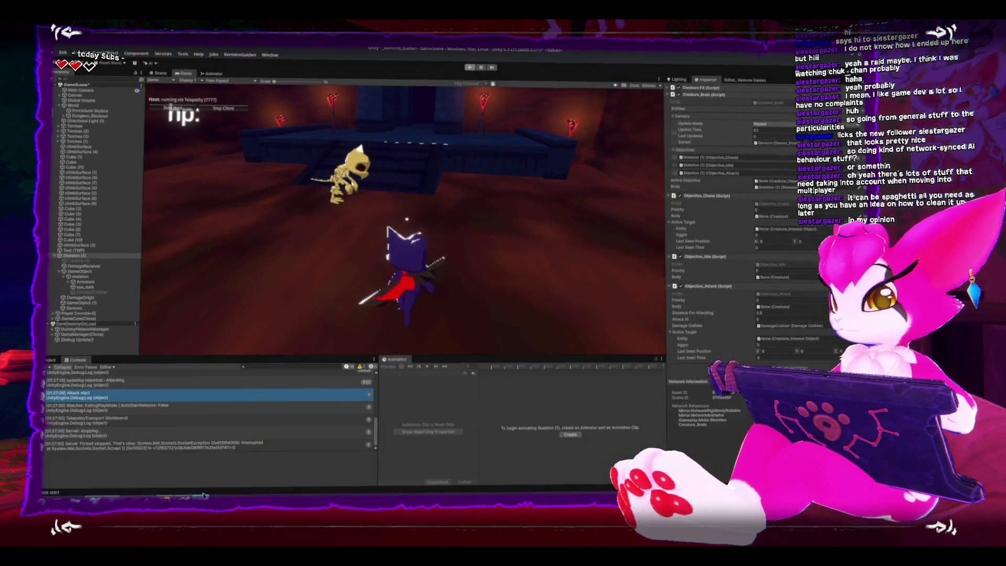
Step: Back in Rider, open Skeleton.cs and find CreatureFixedUpdate
key("alt+Tab")
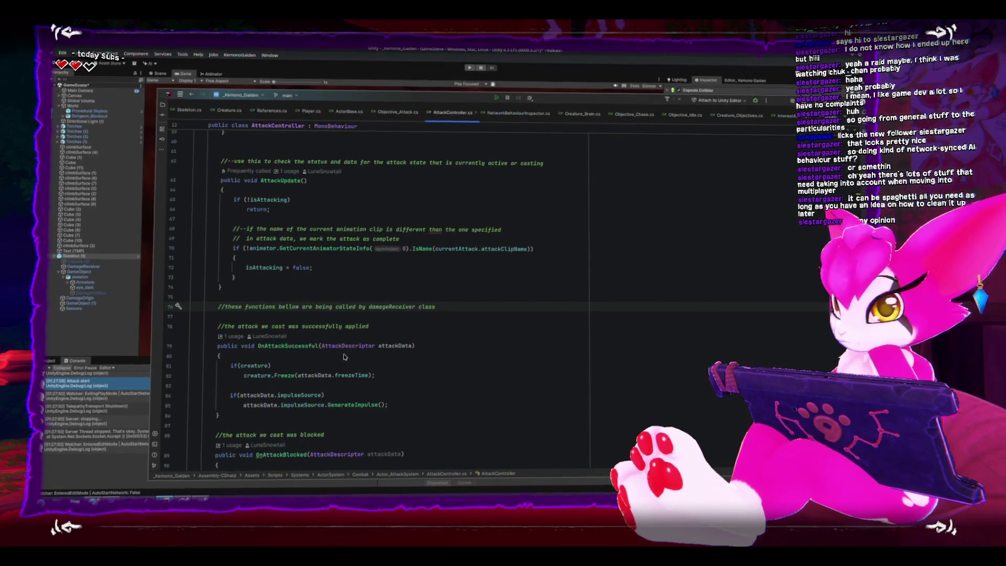
scroll(344, 356, "down", 1)
scroll(344, 355, "up", 3)
key("ctrl+Tab")
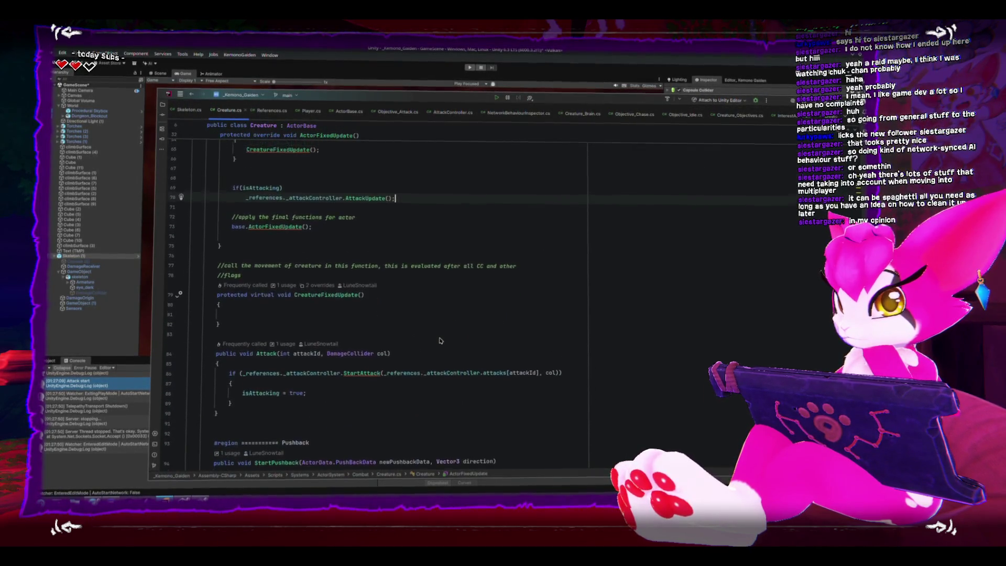
left_click(190, 109)
scroll(436, 350, "down", 6)
scroll(427, 343, "up", 5)
scroll(427, 344, "up", 7)
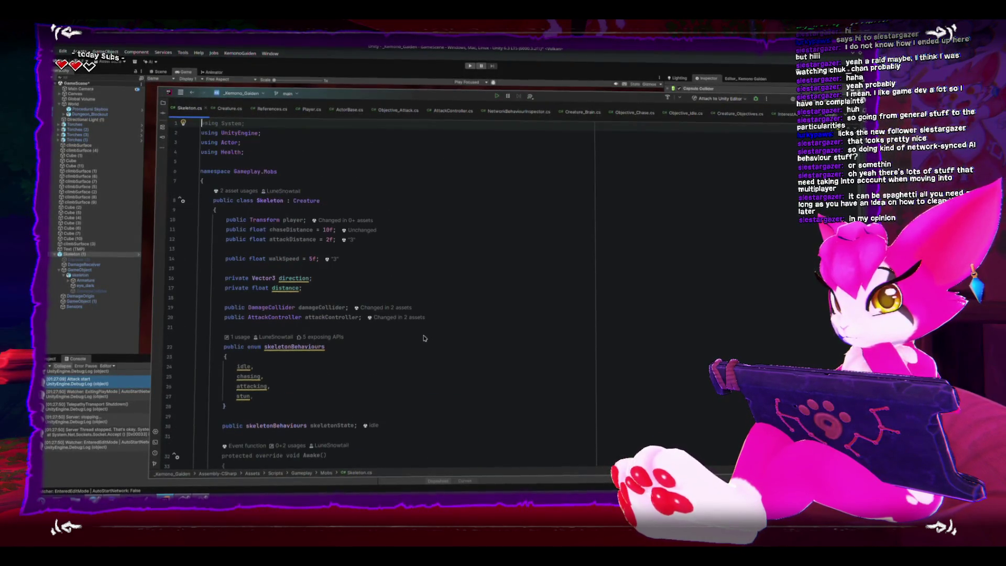
scroll(424, 339, "down", 15)
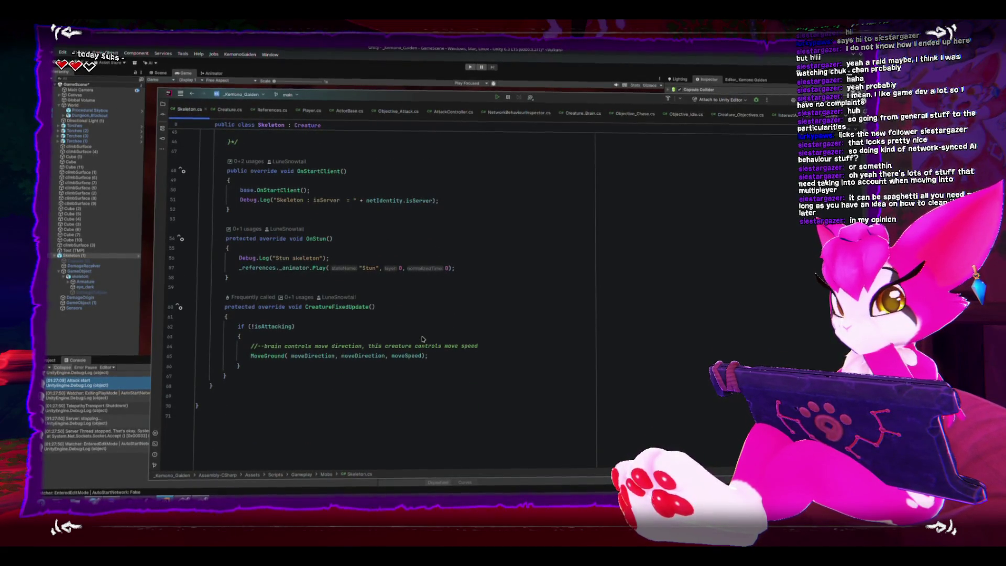
Step: Delete the if (!isAttacking) wrapper so MoveGround always runs, tidy the lines, and return to Unity
left_click(248, 369)
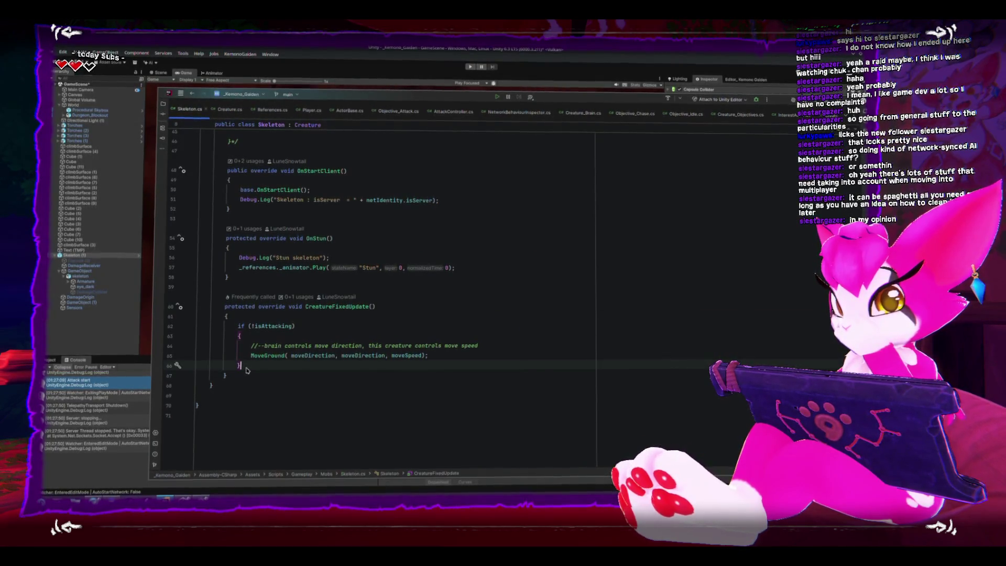
key("Up")
key("Up")
key("shift+Up")
key("shift+Up")
key("Delete")
key("Down")
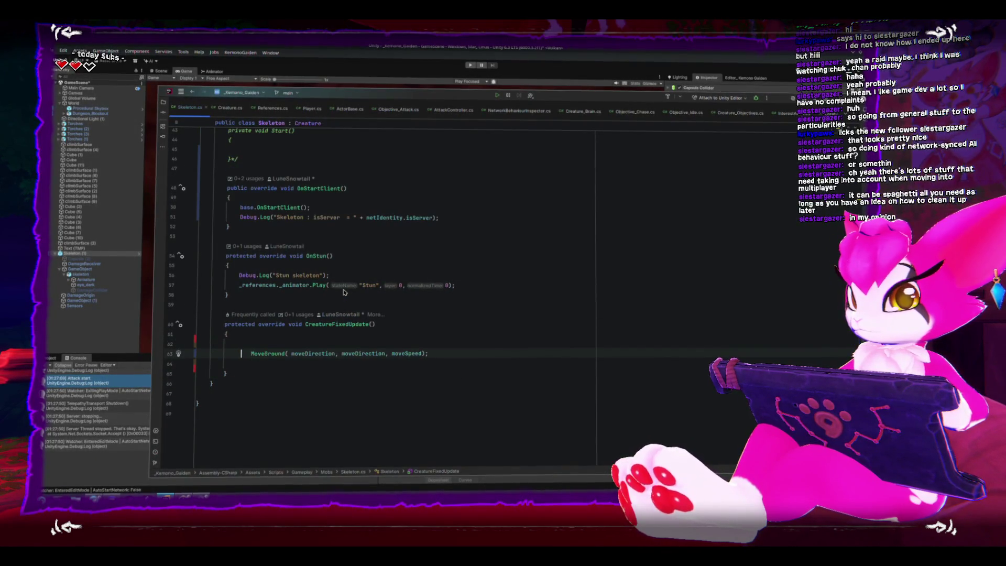
key("shift+Tab")
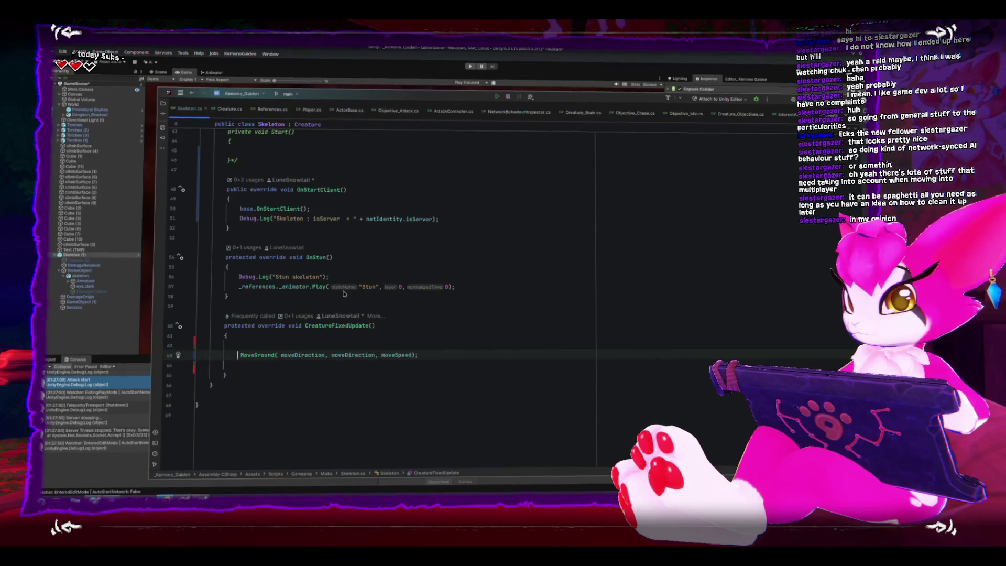
key("Up")
key("Delete")
key("End")
key("Delete")
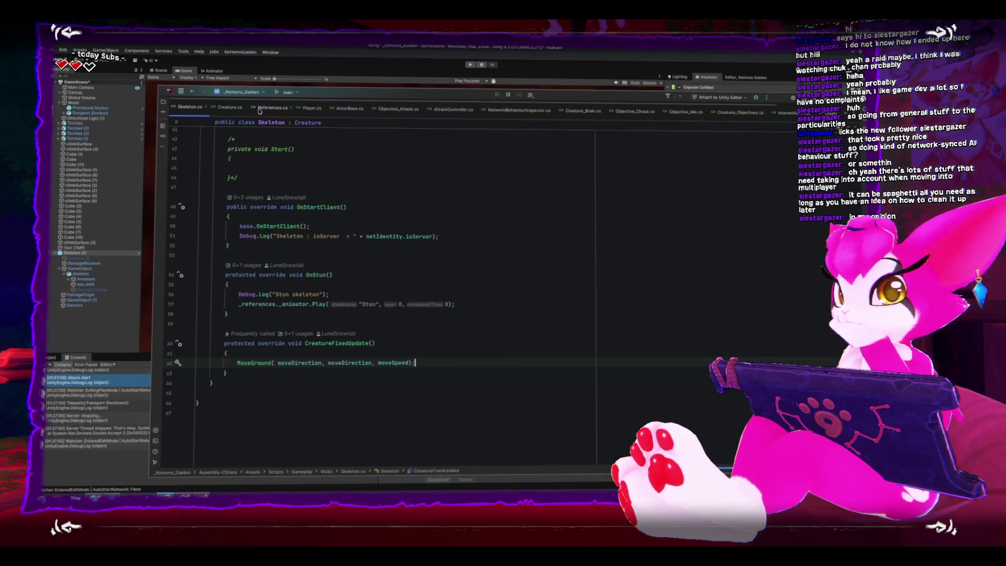
left_click(341, 55)
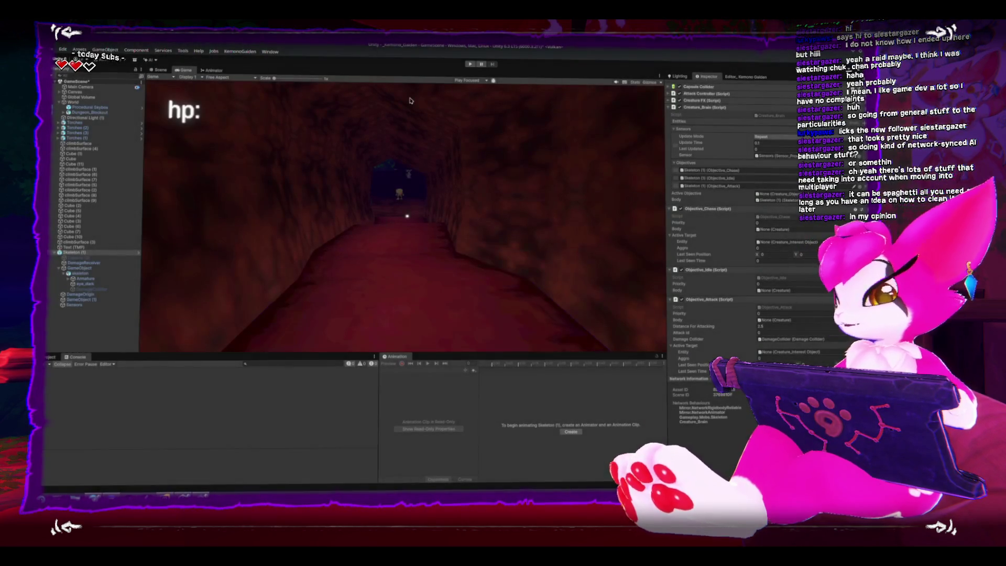
Step: Play-test as Host to watch the skeleton chase and attack, then stop Play mode and go back to Rider
left_click(471, 65)
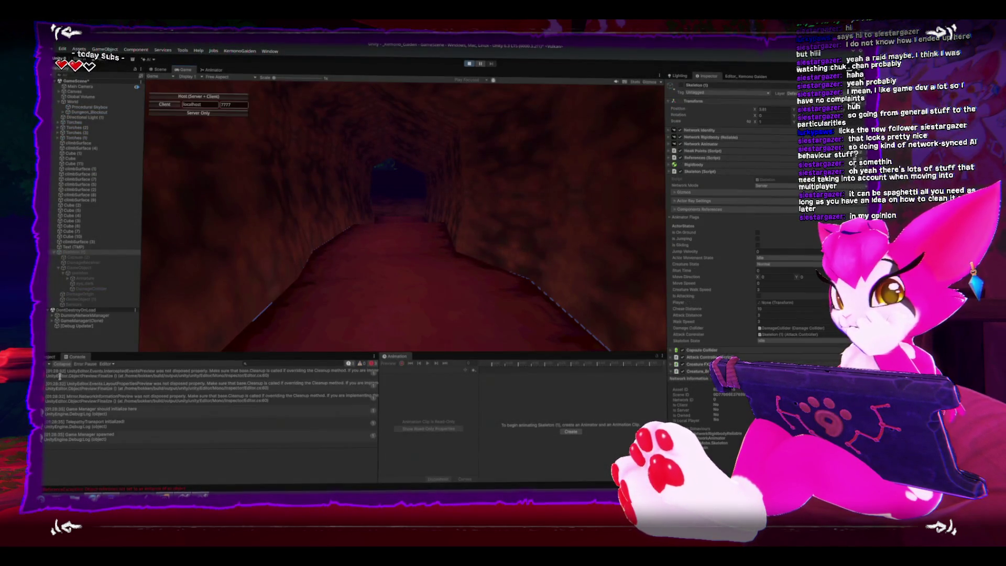
left_click(222, 99)
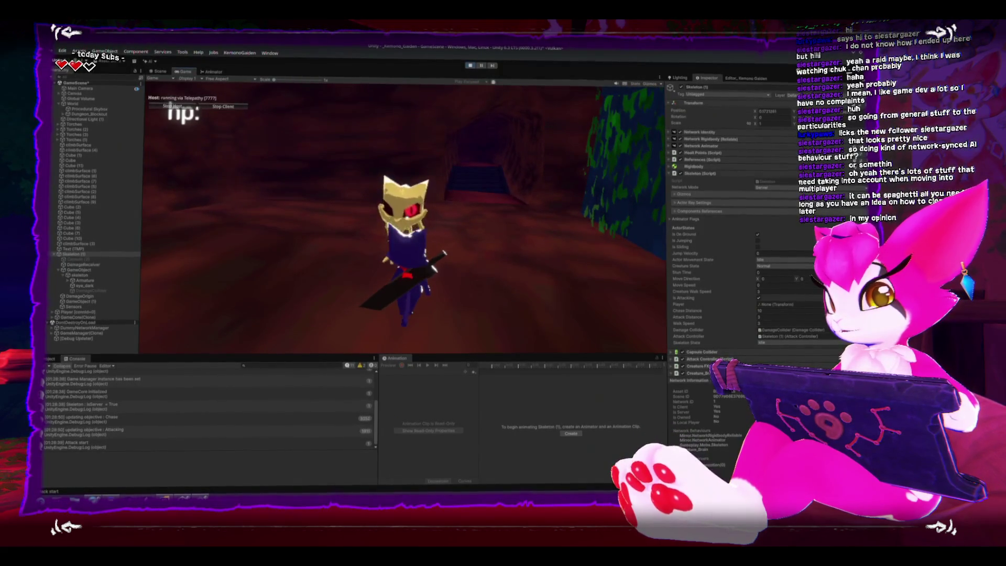
key("Escape")
scroll(728, 220, "down", 10)
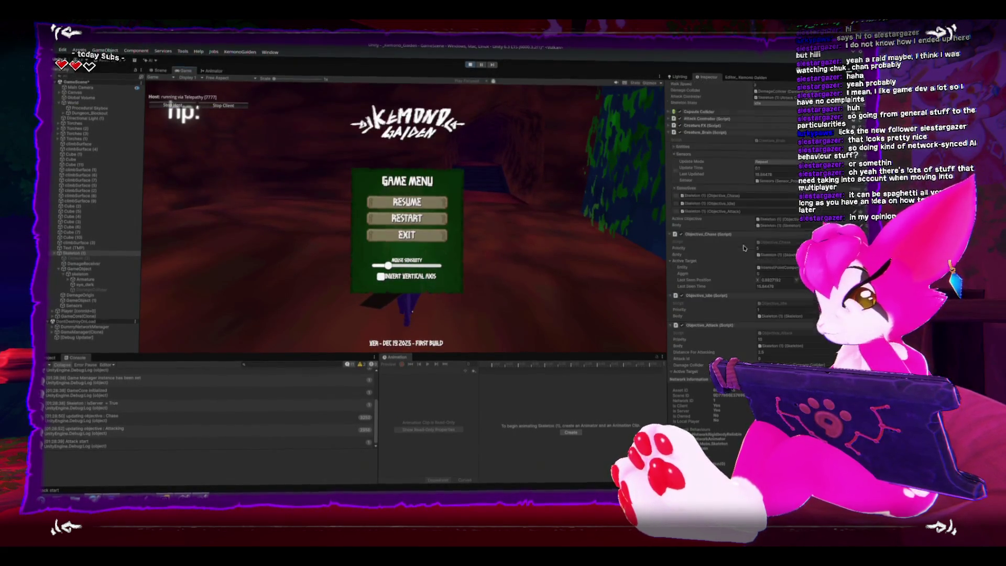
scroll(743, 245, "down", 1)
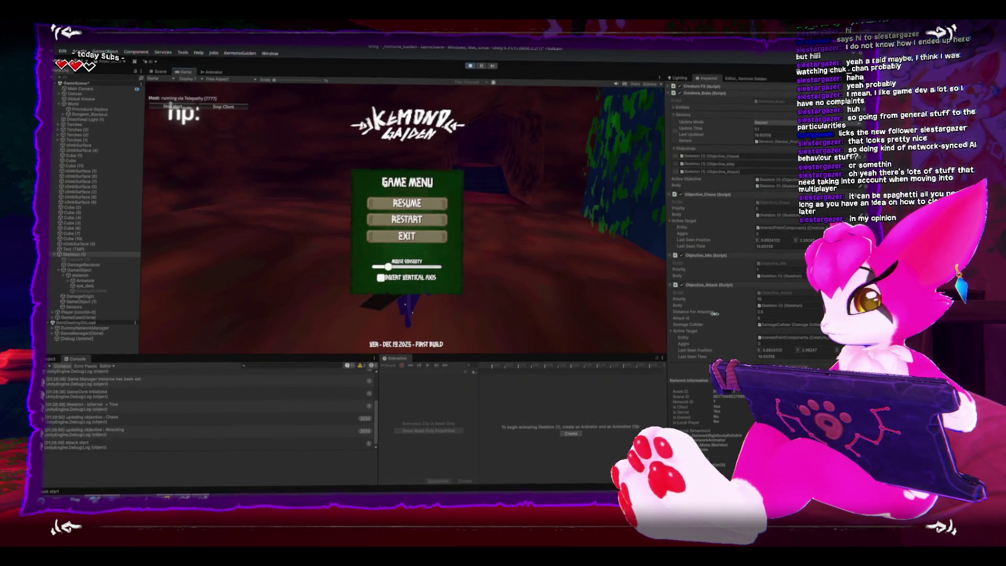
key("ctrl+p")
key("alt+Tab")
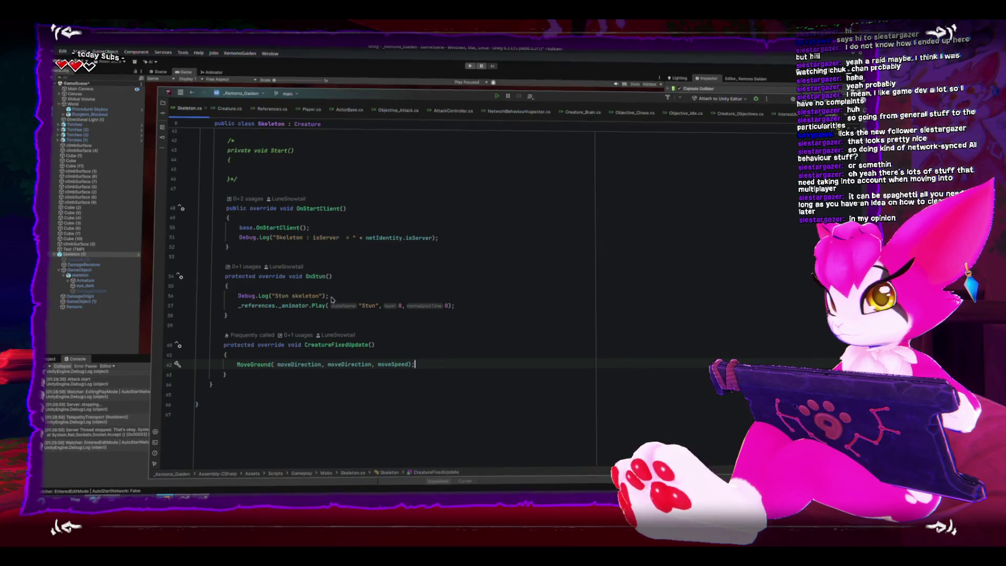
Step: Open a brace block after if (isAttacking) in Creature.cs ActorFixedUpdate
scroll(319, 263, "up", 4)
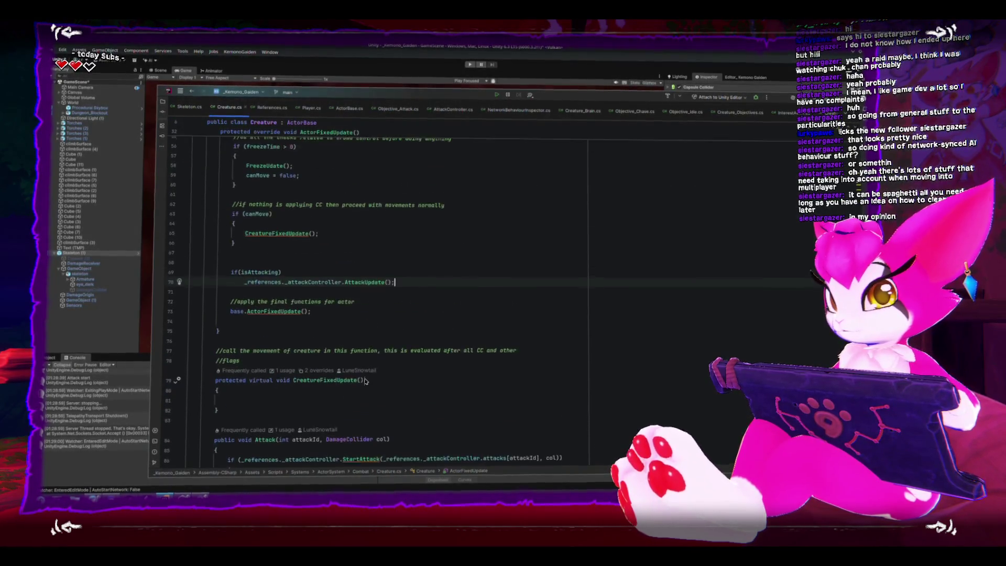
left_click(320, 264)
left_click(338, 277)
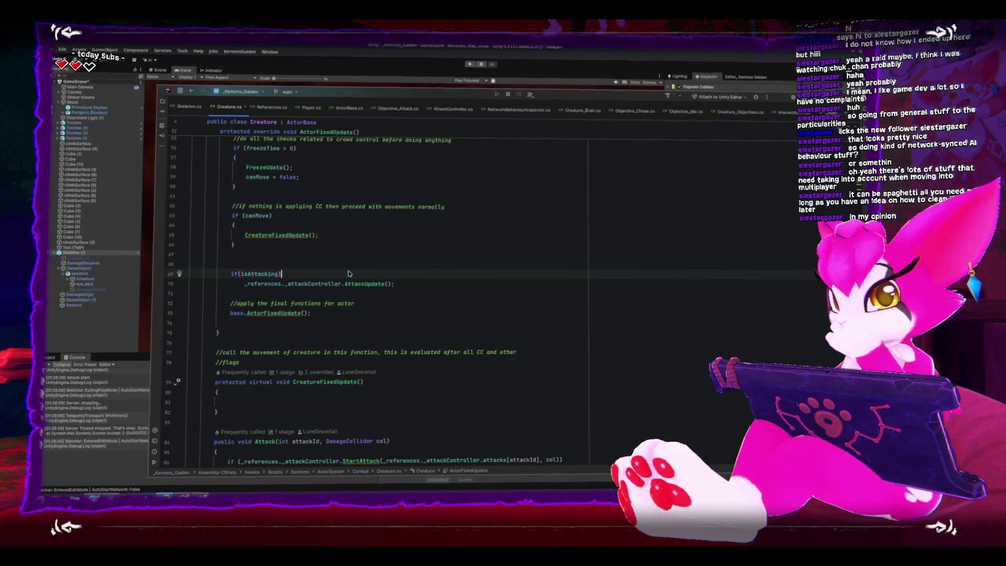
left_click(351, 264)
left_click(354, 277)
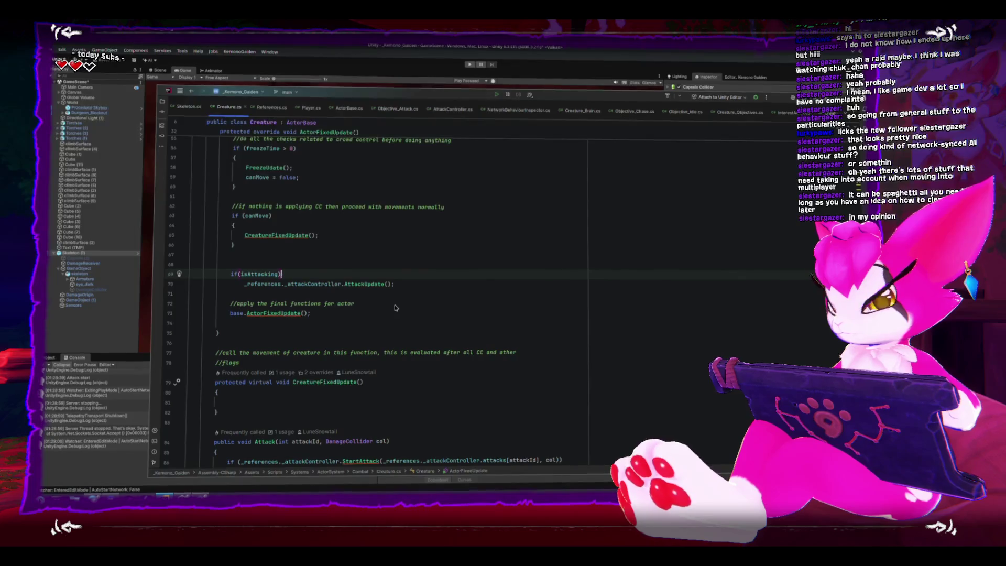
left_click(355, 265)
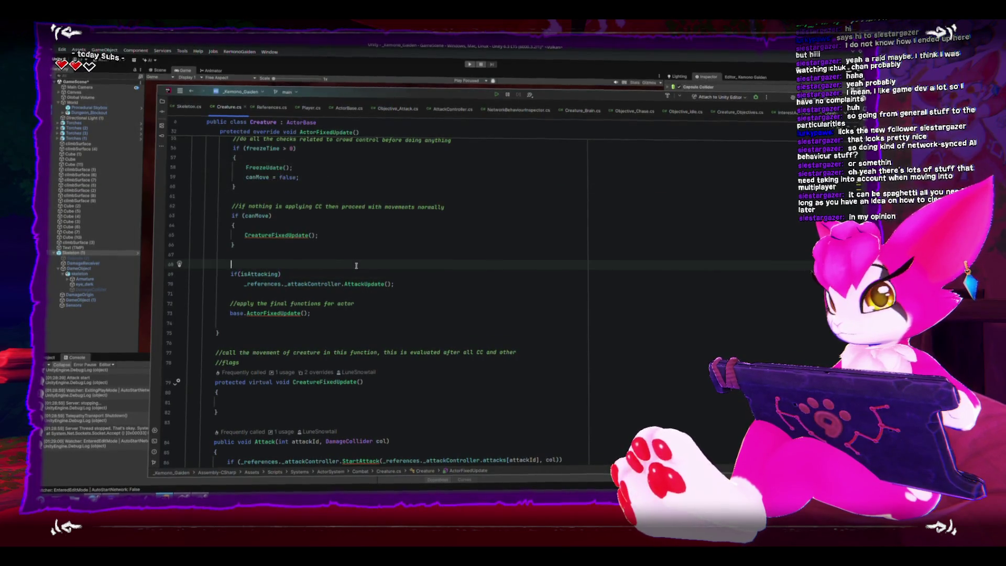
key("Down")
type("{")
Step: Add 'if (!_references._attackController.isAttacking) isAttacking = false;' below the AttackUpdate call
key("alt+shift+Down")
type("if(_references._attackController.is")
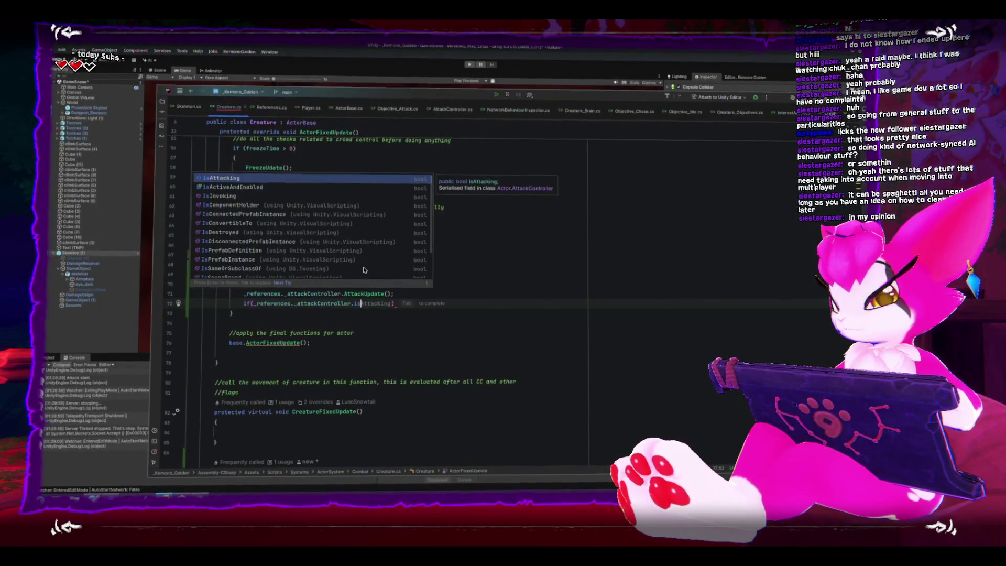
key("Tab")
type("!")
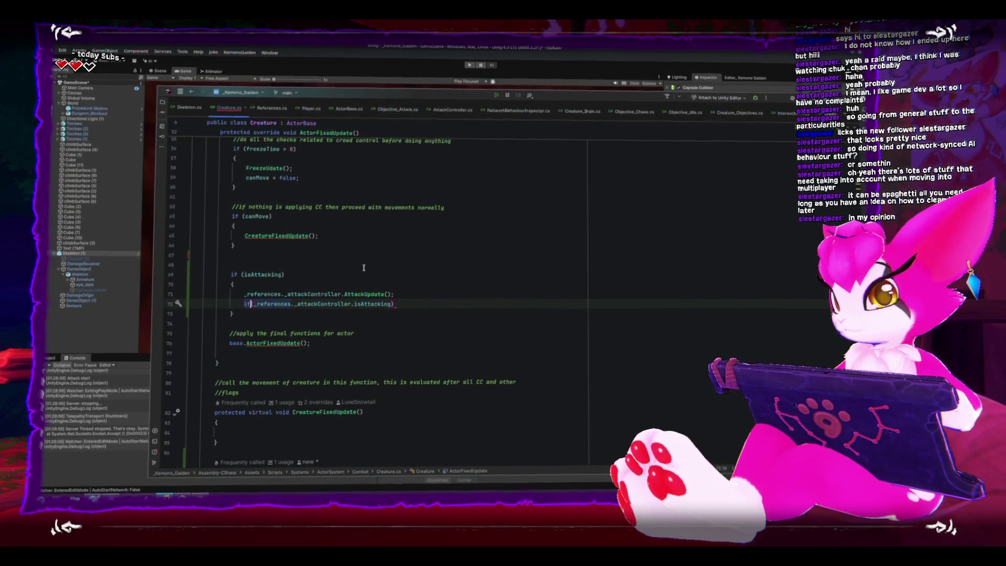
key("End")
key("Return")
type("isAttacking = fal")
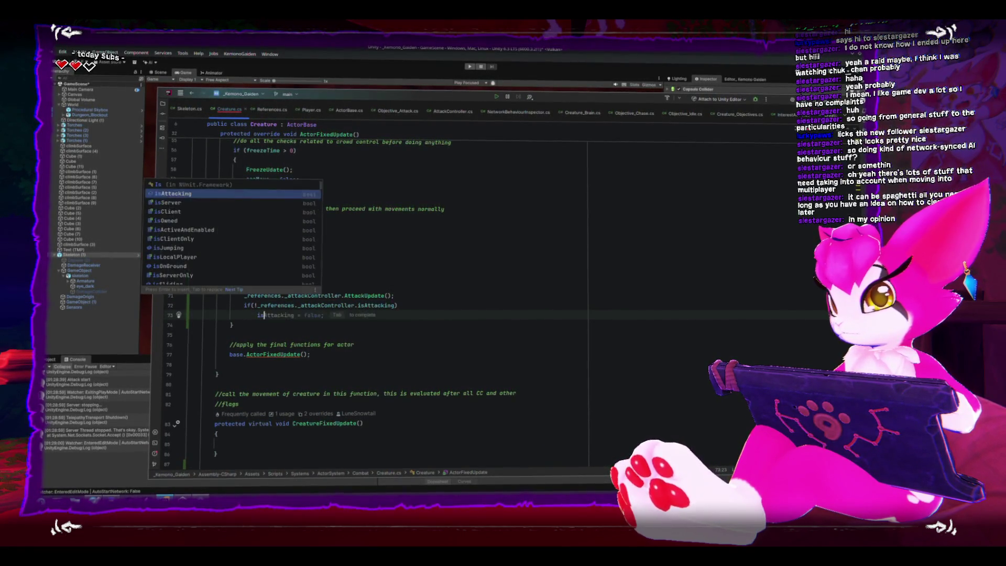
key("Tab")
type(";")
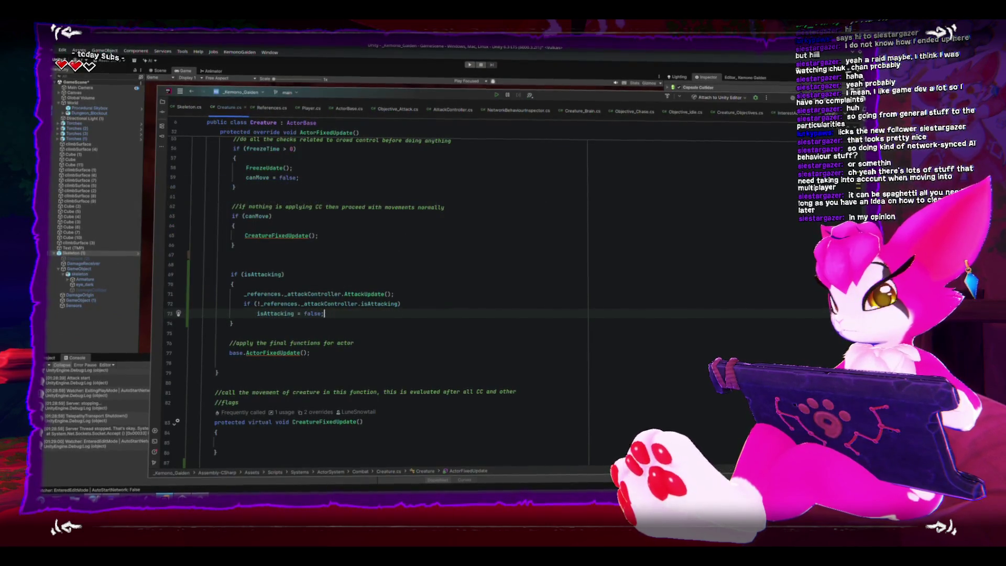
Step: Insert a blank line after the AttackUpdate call and return to Unity
key("Up")
key("Up")
key("End")
key("Return")
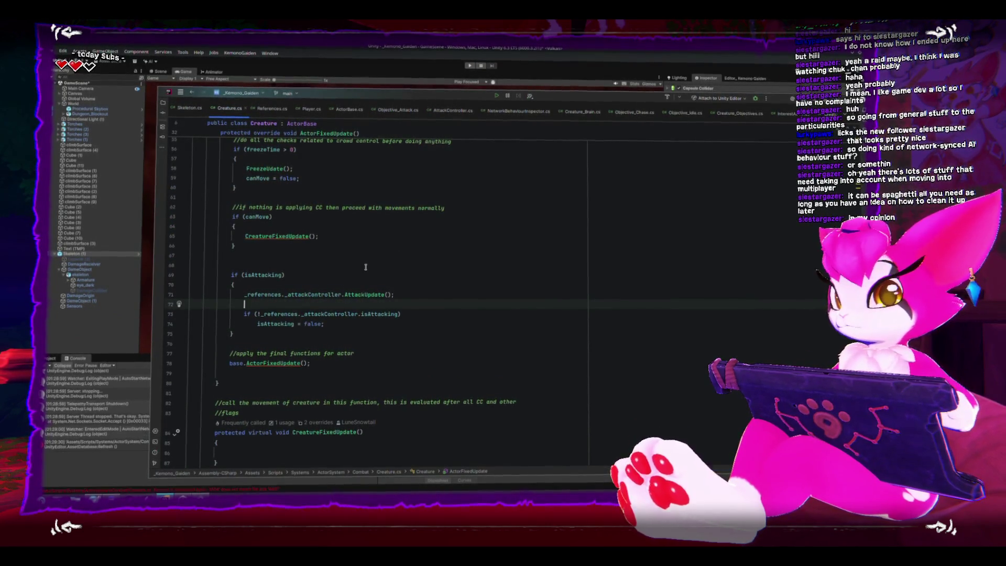
left_click(332, 53)
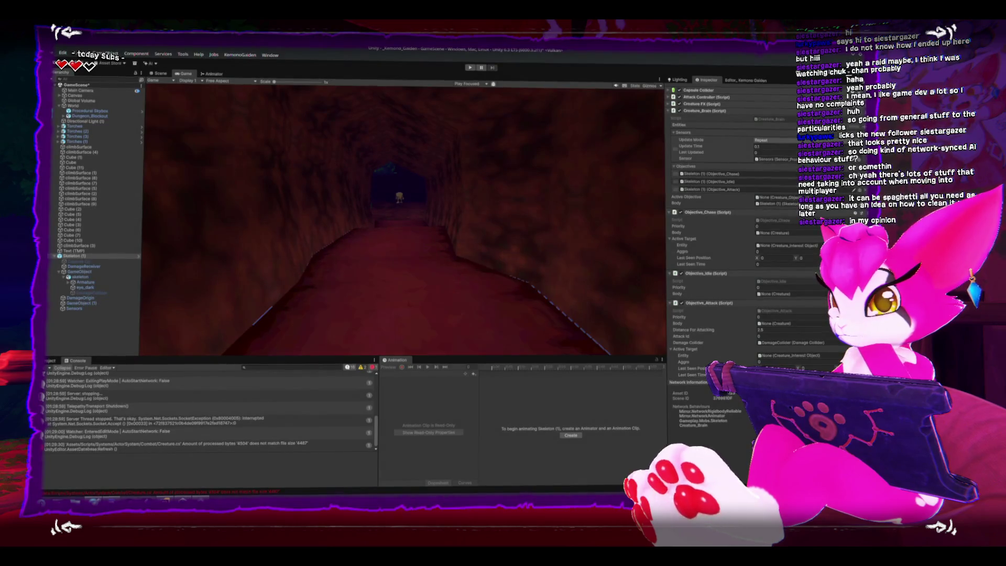
Step: Play-test the change as Host, then exit the running game from the pause menu
left_click(470, 66)
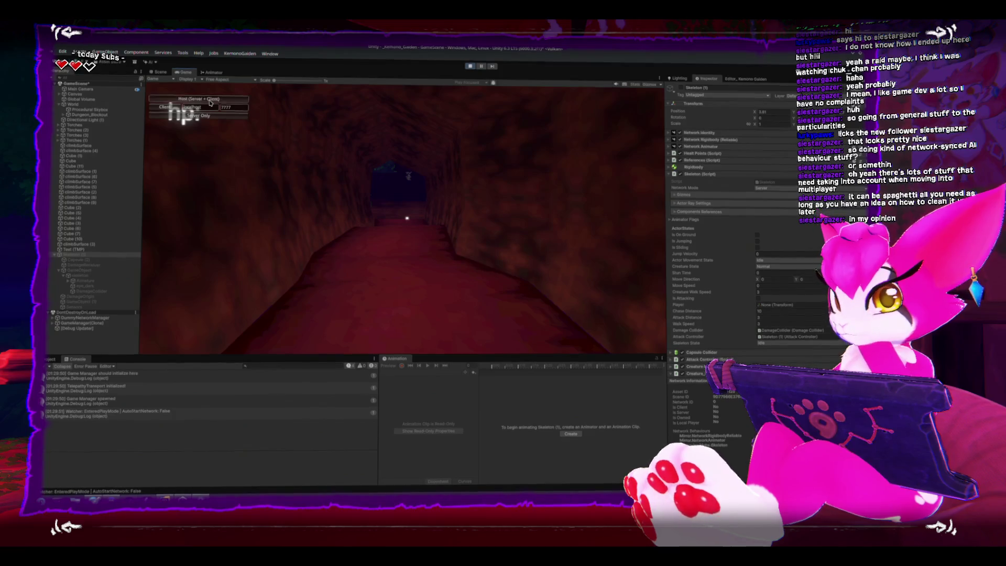
left_click(210, 100)
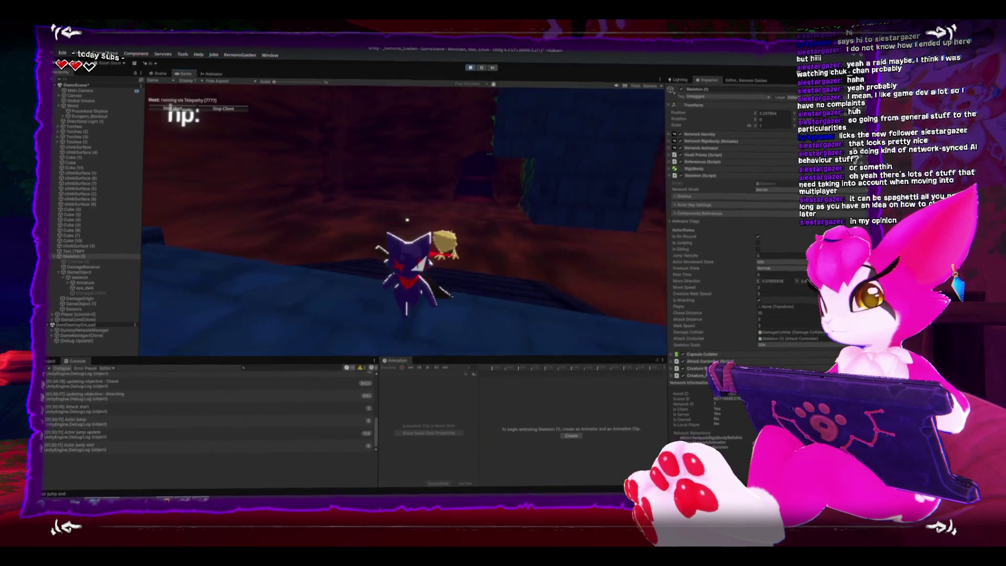
key("Escape")
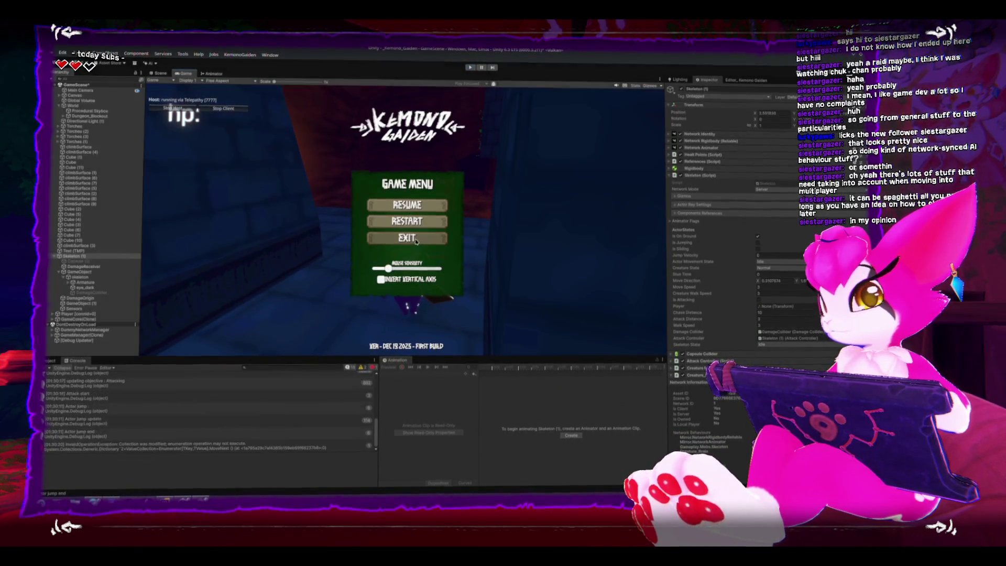
left_click(423, 236)
Step: Open the skeleton's Creature_Brain script from the Inspector in Rider
scroll(722, 251, "down", 5)
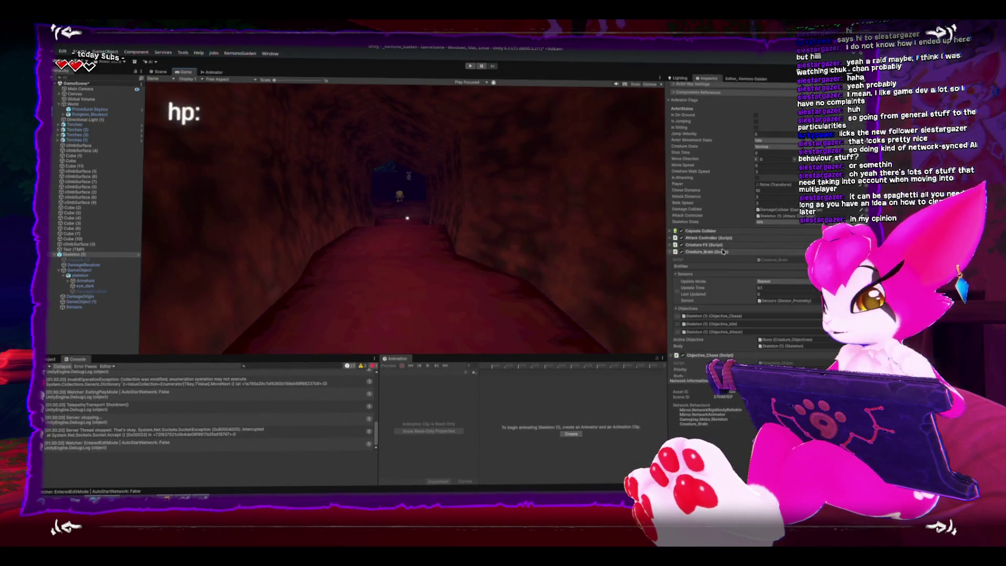
scroll(722, 252, "down", 4)
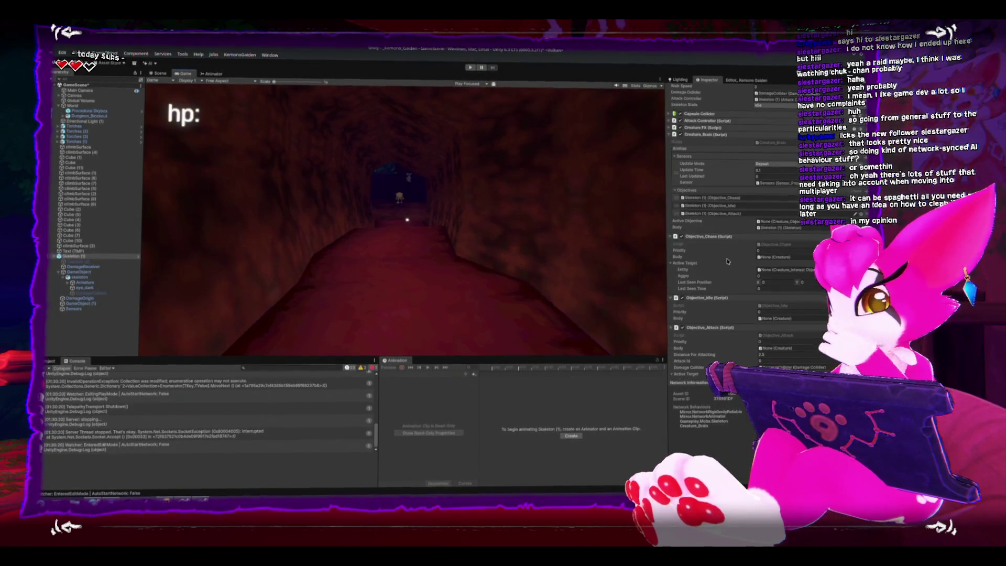
scroll(724, 263, "down", 2)
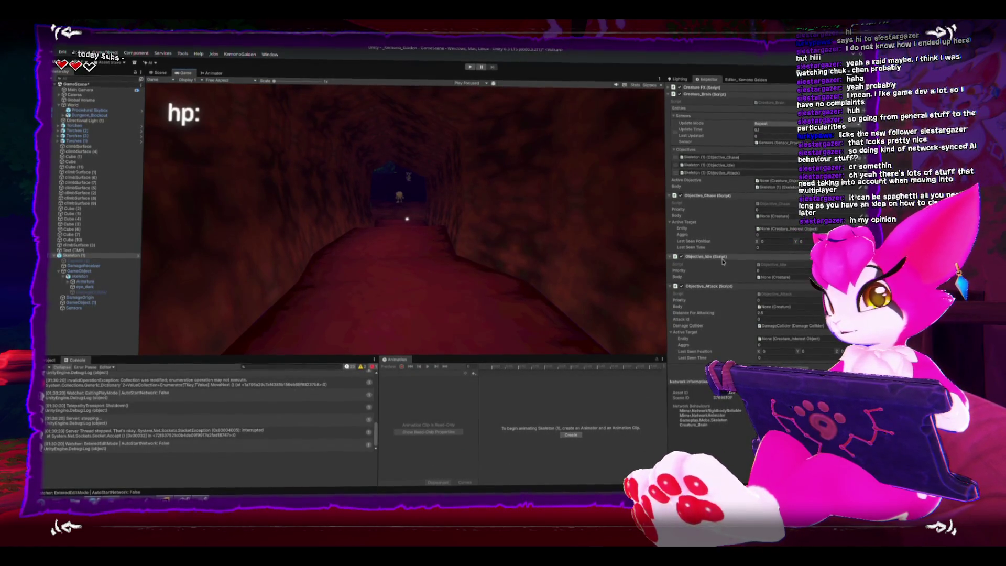
scroll(754, 220, "up", 2)
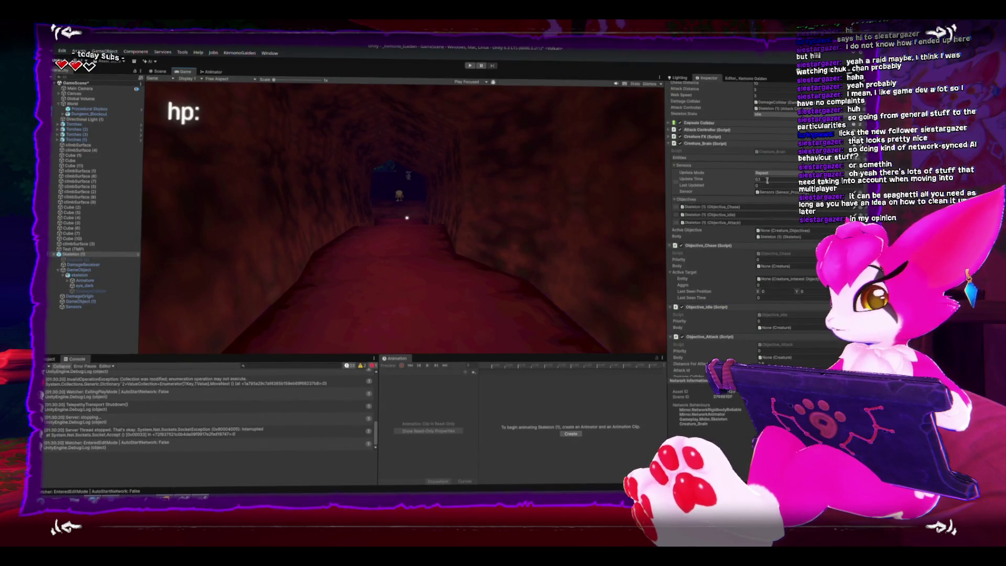
double_click(779, 155)
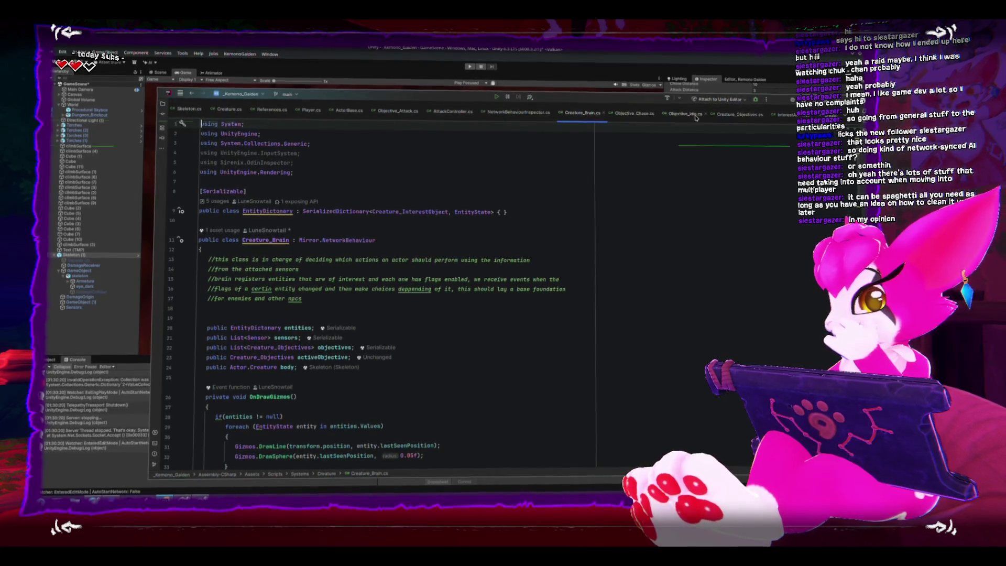
Step: Close NetworkBehaviourInspector.cs and jump from Objective_Chase.cs to the Creature_Objectives declaration
left_click(524, 114)
left_click(552, 113)
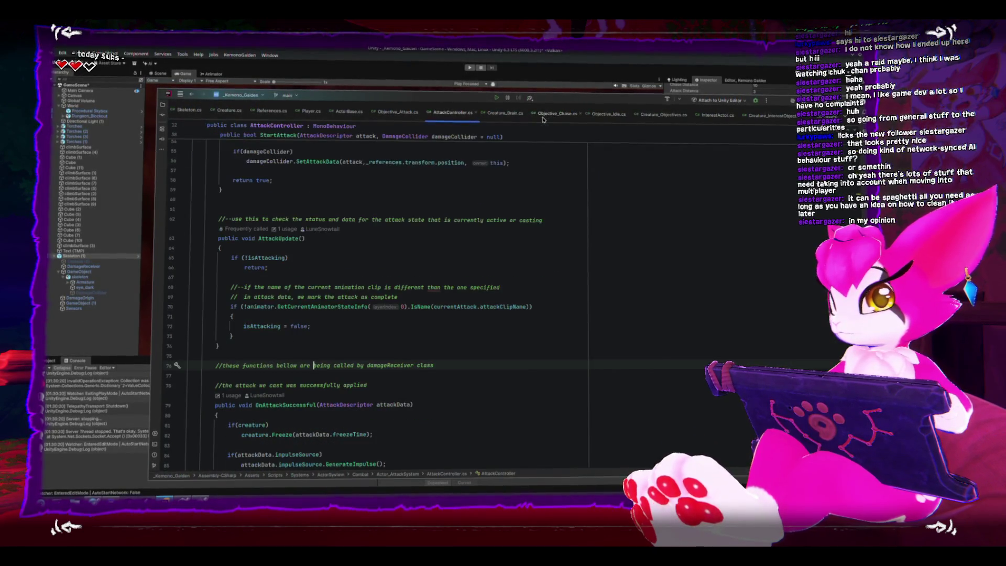
left_click(550, 115)
scroll(347, 246, "up", 10)
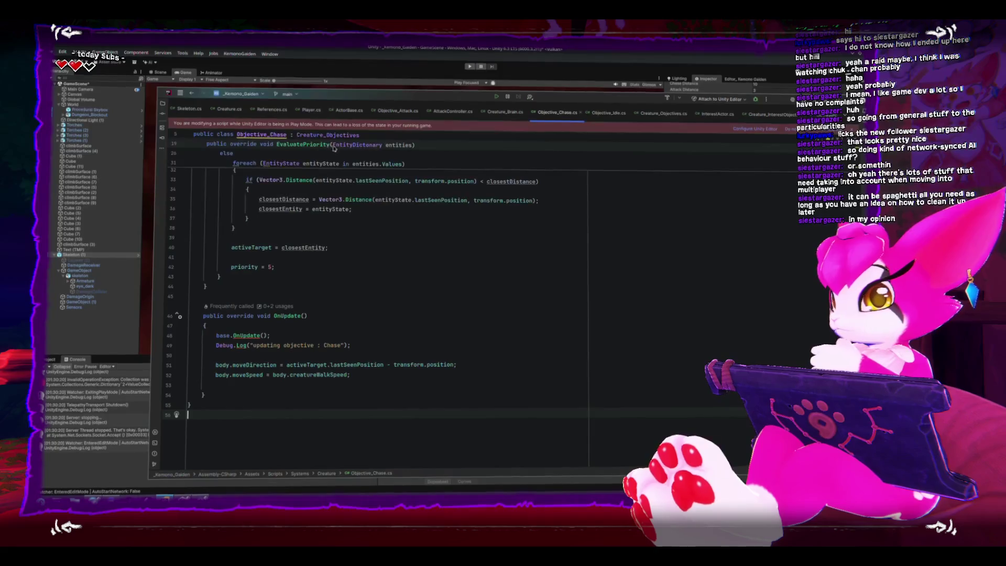
left_click(341, 182)
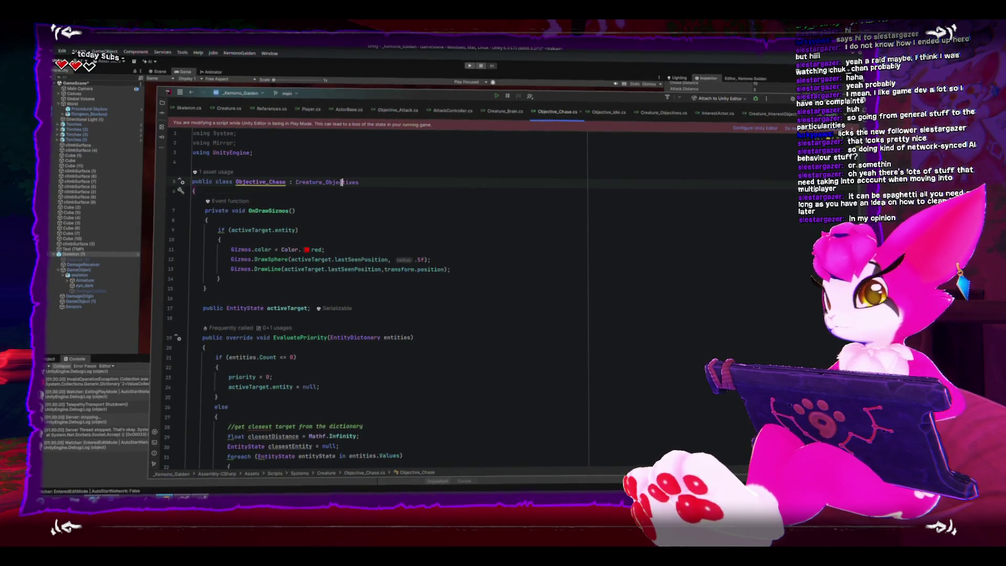
left_click(341, 183, "ctrl")
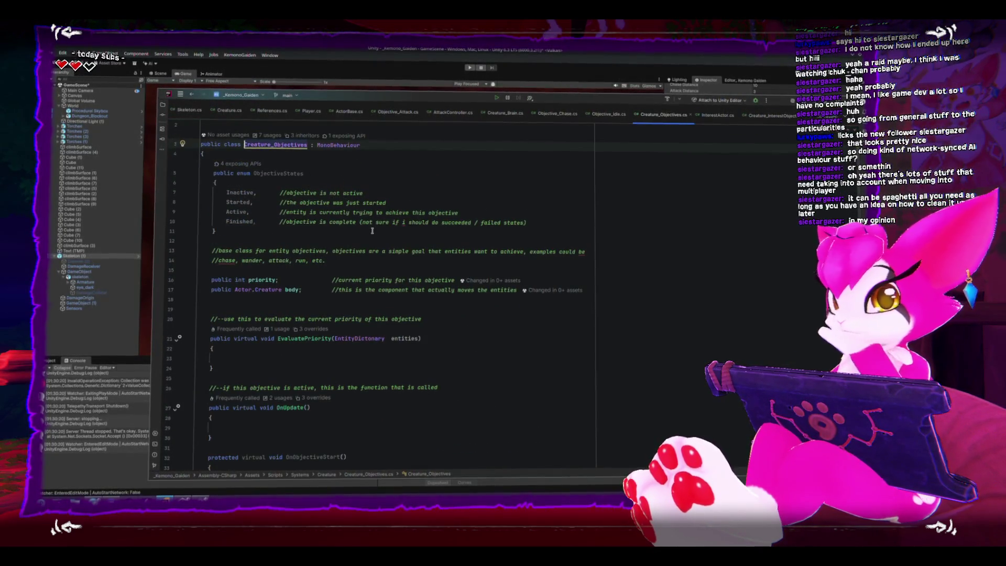
Step: Add a new line below the body field and start typing 'public bool canChangeObj'
scroll(372, 231, "down", 1)
left_click(372, 279)
key("Return")
key("Up")
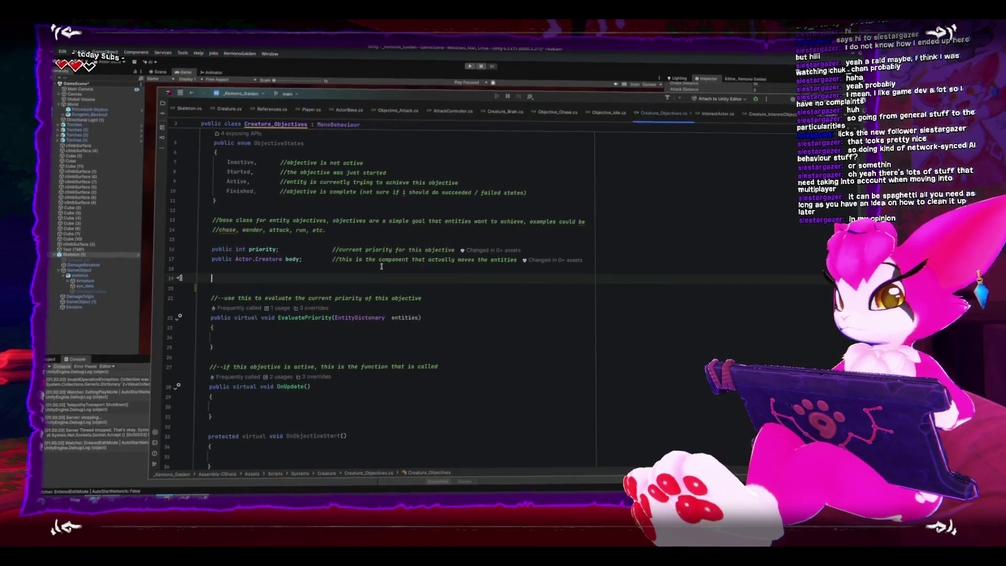
type("public bool canChange")
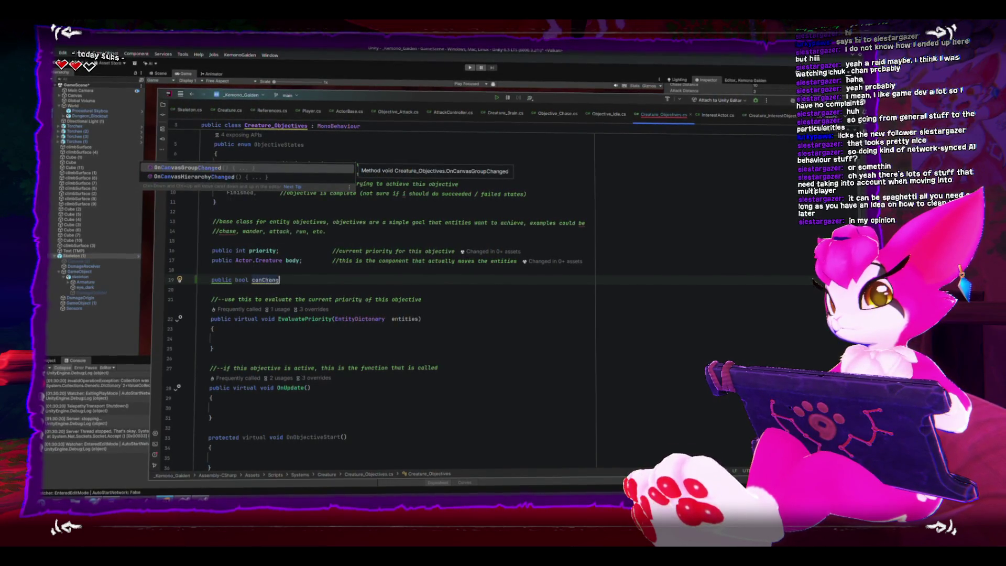
type("Objective;")
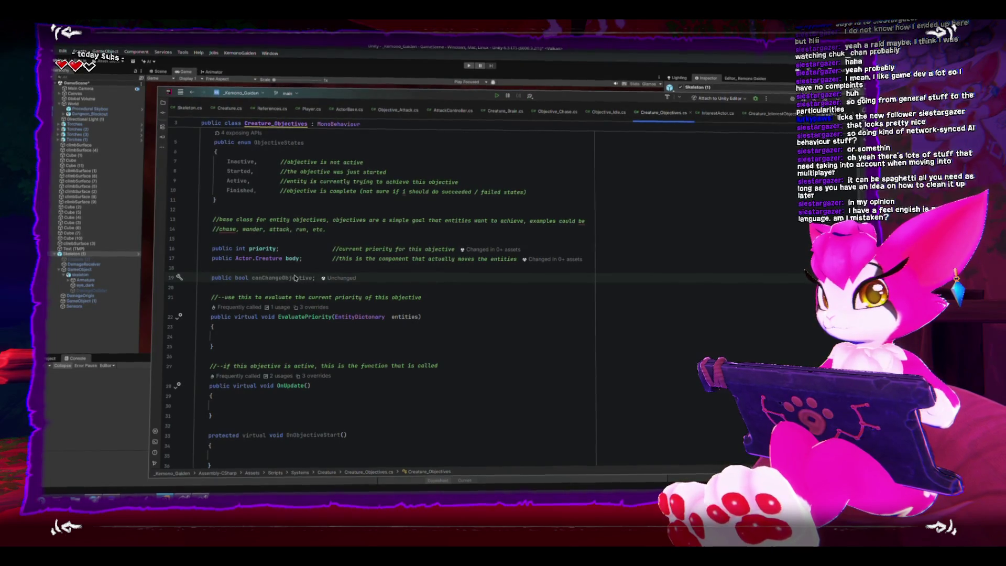
Step: Complete the field as 'public bool canChangeObjective = true' and let Unity recompile
key("BackSpace")
type("= true")
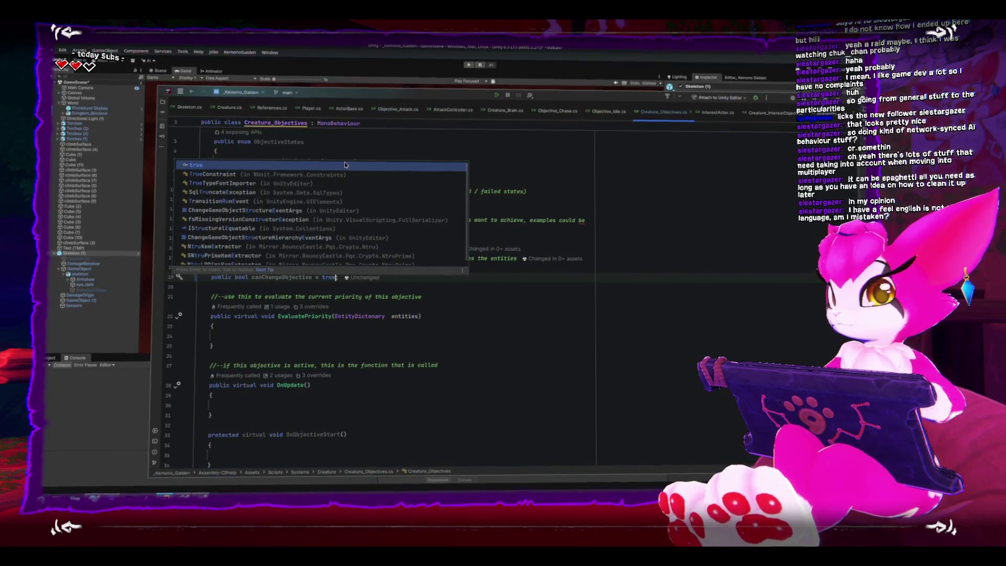
left_click(249, 42)
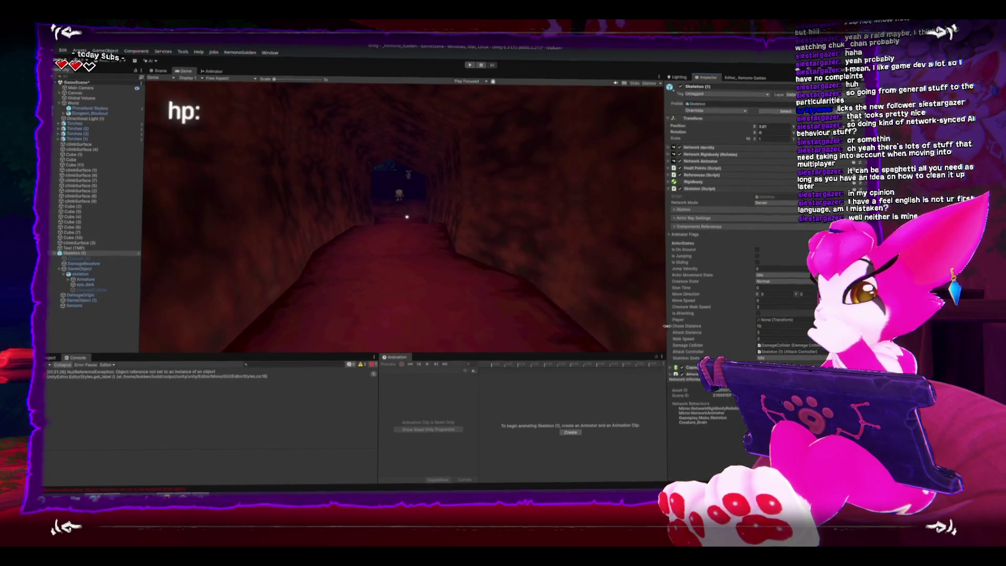
Step: Tick Can Change Objective on Objective_Idle and Apply All overrides to the Skeleton prefab
left_click(670, 191)
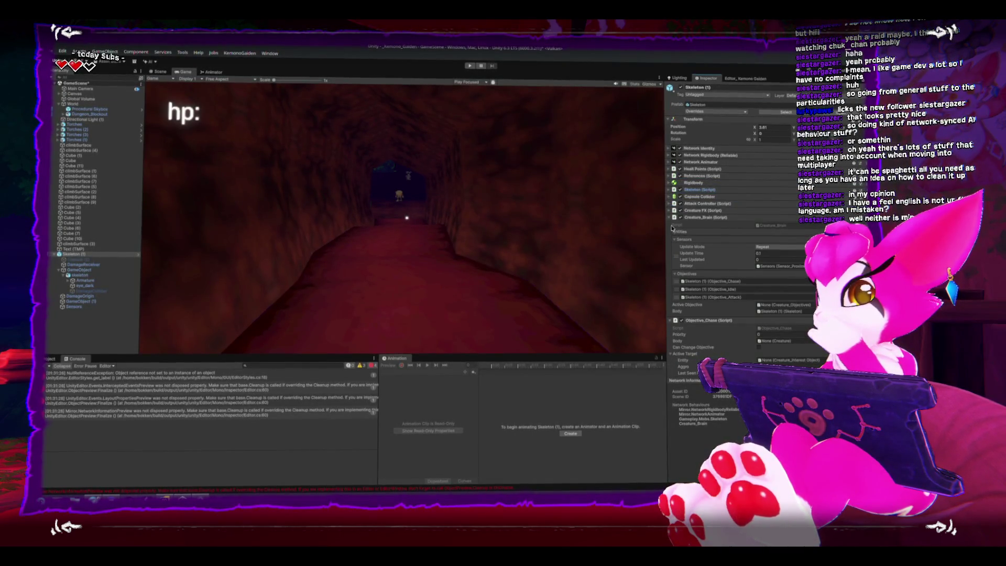
left_click(671, 218)
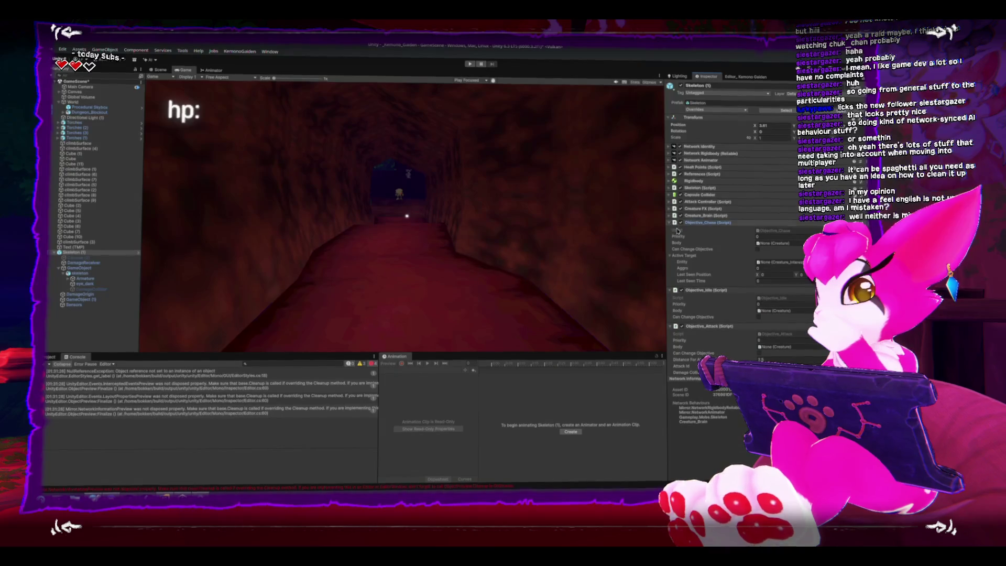
left_click(758, 316)
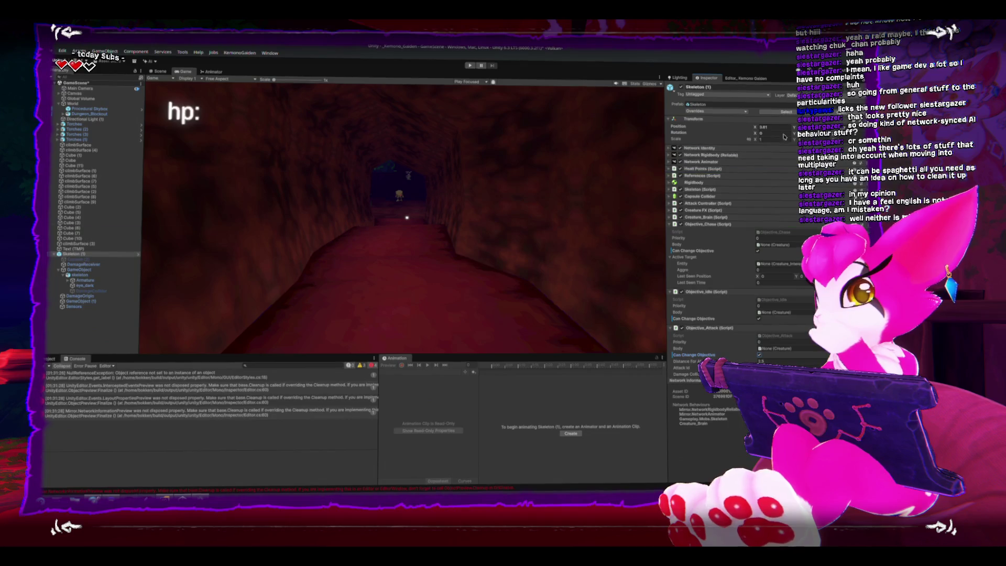
left_click(716, 111)
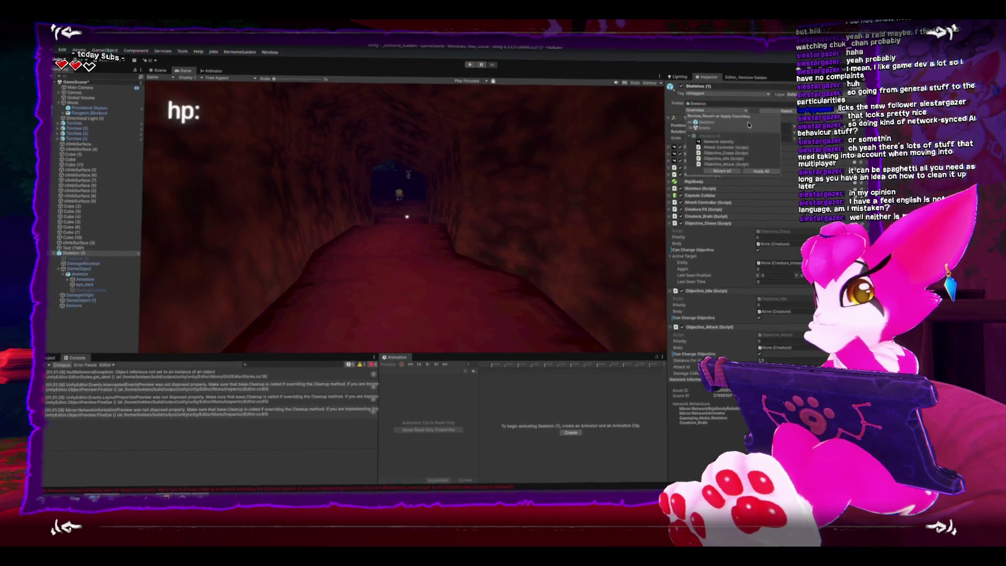
left_click(760, 170)
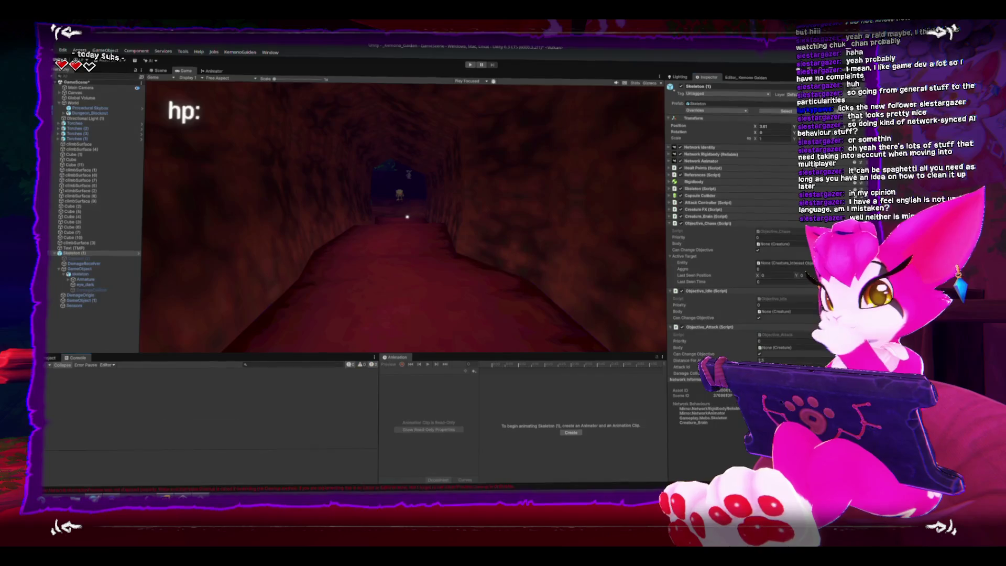
key("alt+Tab")
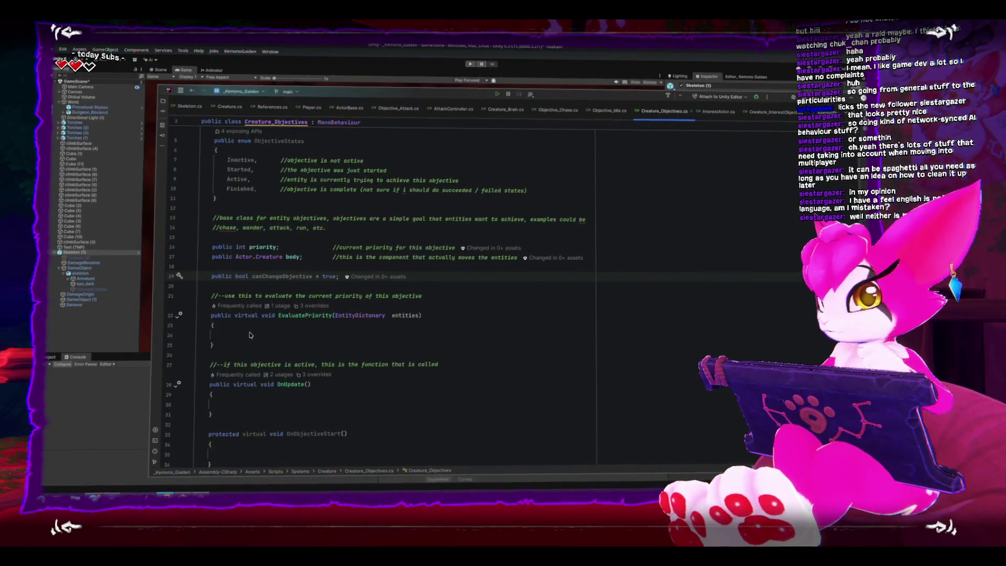
Step: End the canChangeObjective = true declaration with a semicolon
type(";")
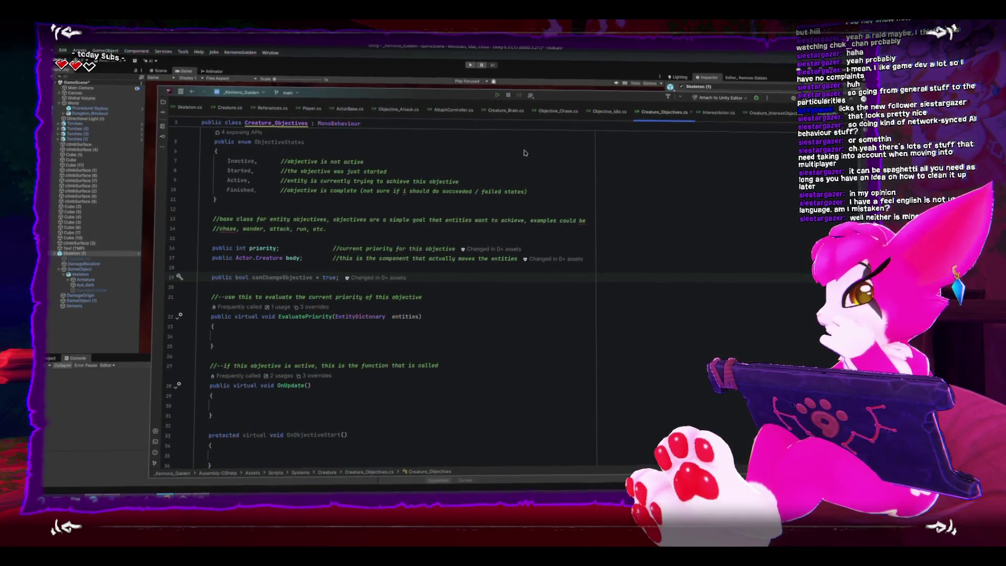
key("BackSpace")
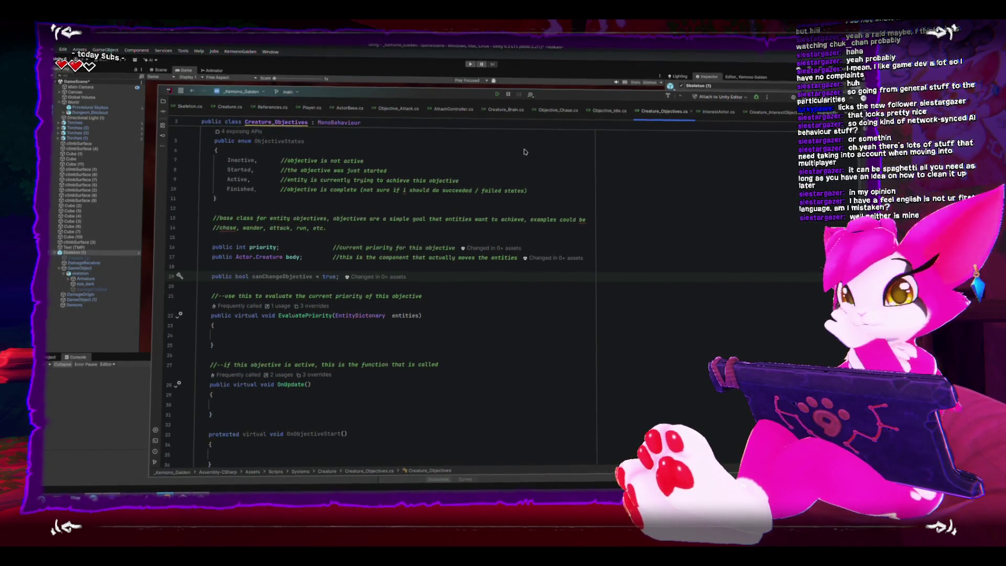
type(";")
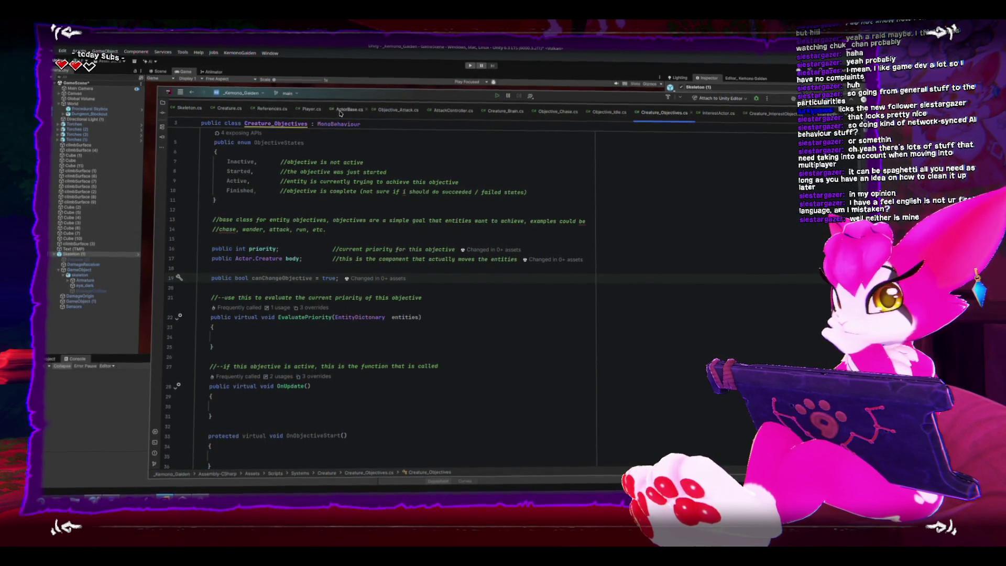
Step: In Creature_Brain.cs, open a new line at the start of UpdateObjectivePriorities
left_click(506, 114)
scroll(476, 241, "down", 5)
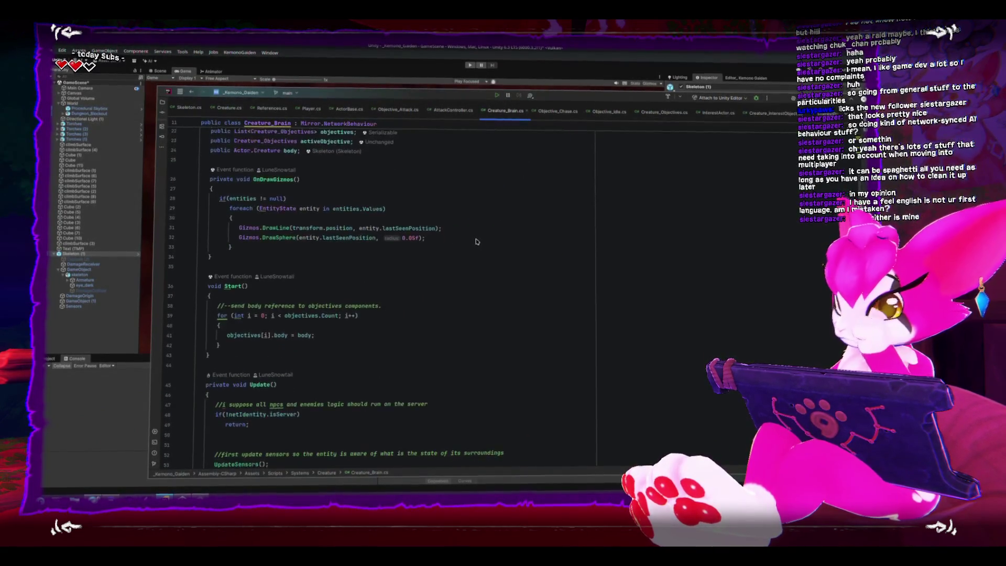
scroll(476, 241, "down", 5)
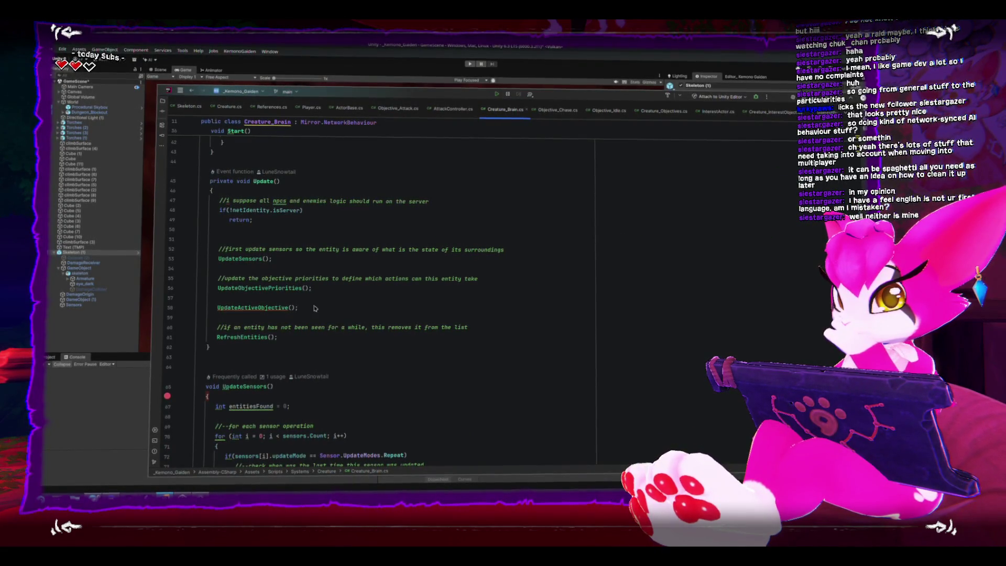
scroll(382, 321, "down", 5)
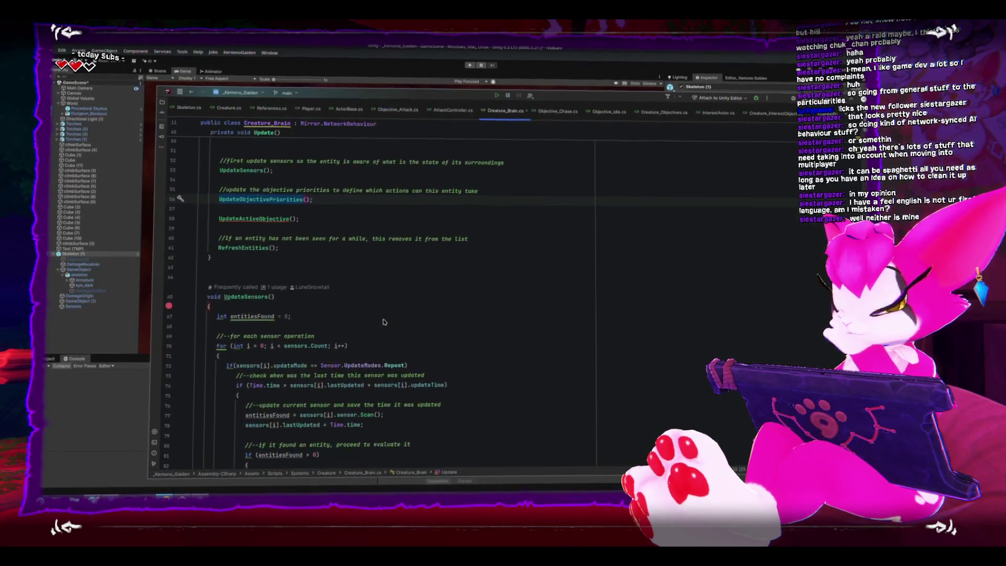
scroll(382, 322, "down", 10)
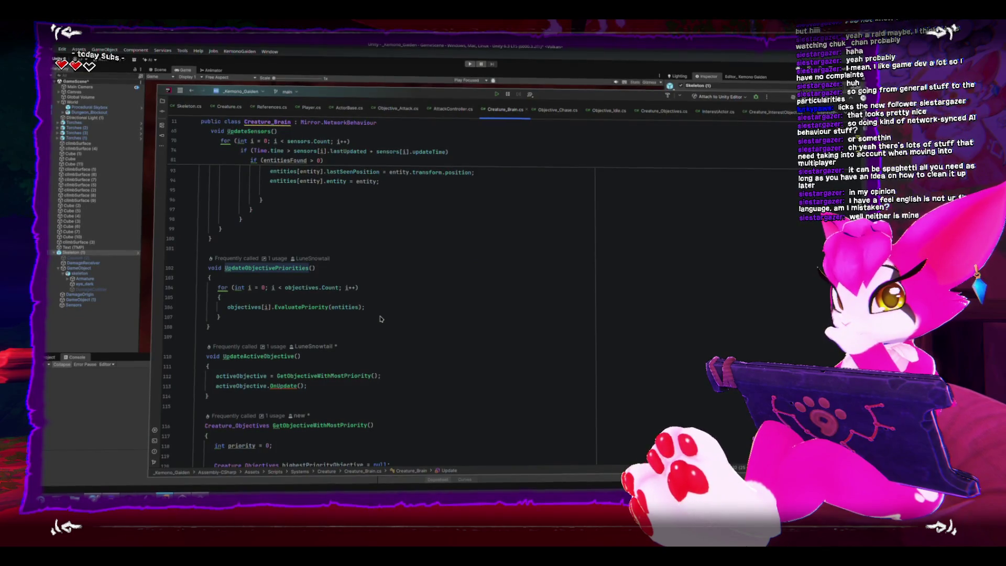
left_click(354, 281)
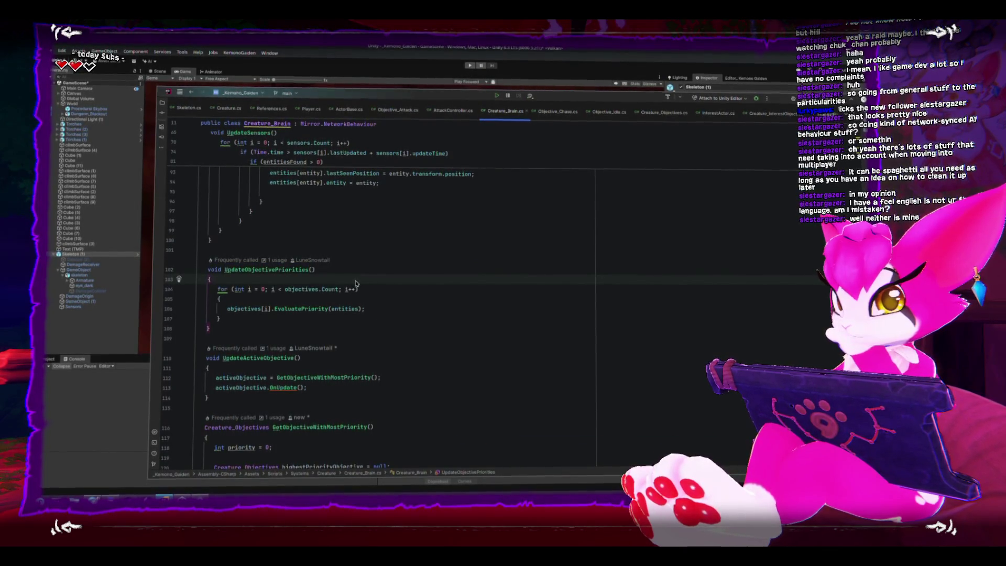
scroll(354, 283, "up", 15)
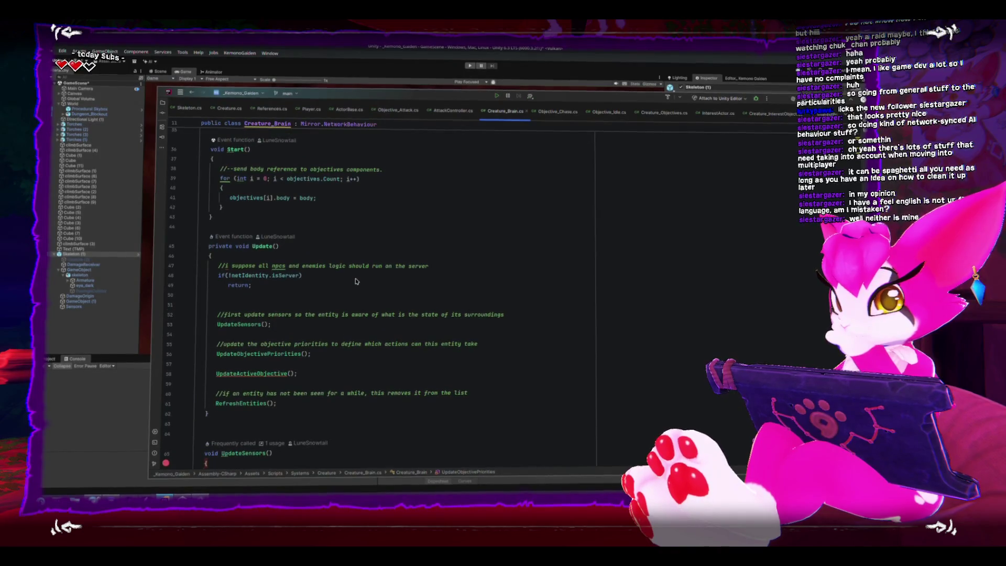
scroll(355, 281, "down", 15)
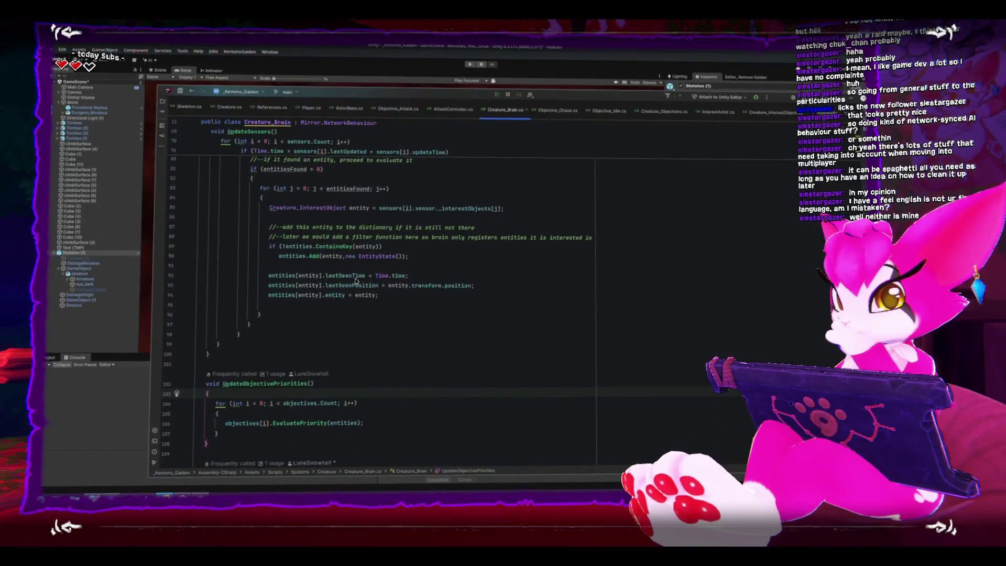
key("Return")
key("Return")
Step: Add 'if (!activeObjective.canChangeObjective) return;' at the top of UpdateObjectivePriorities
key("Up")
type("if(")
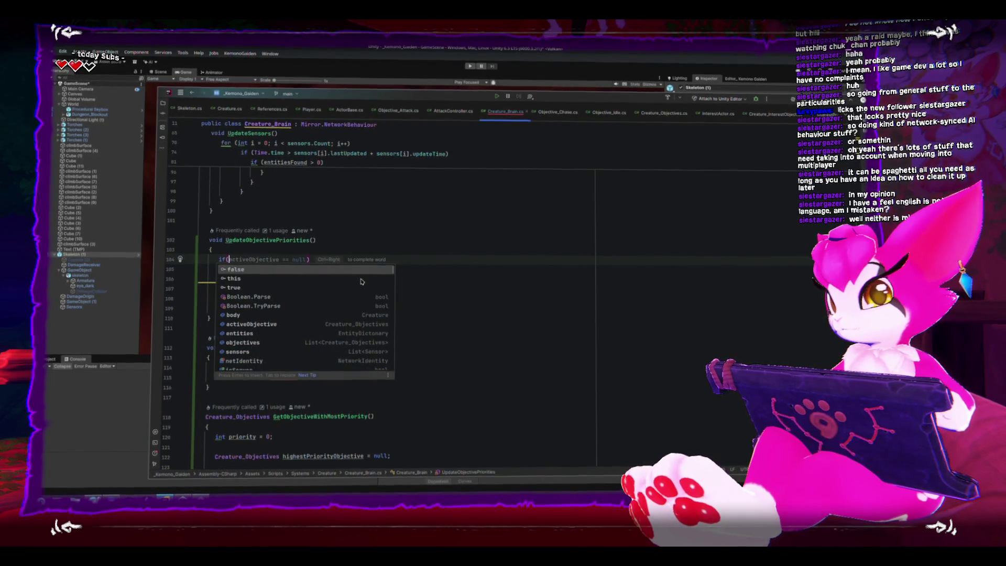
type("activeObjective.")
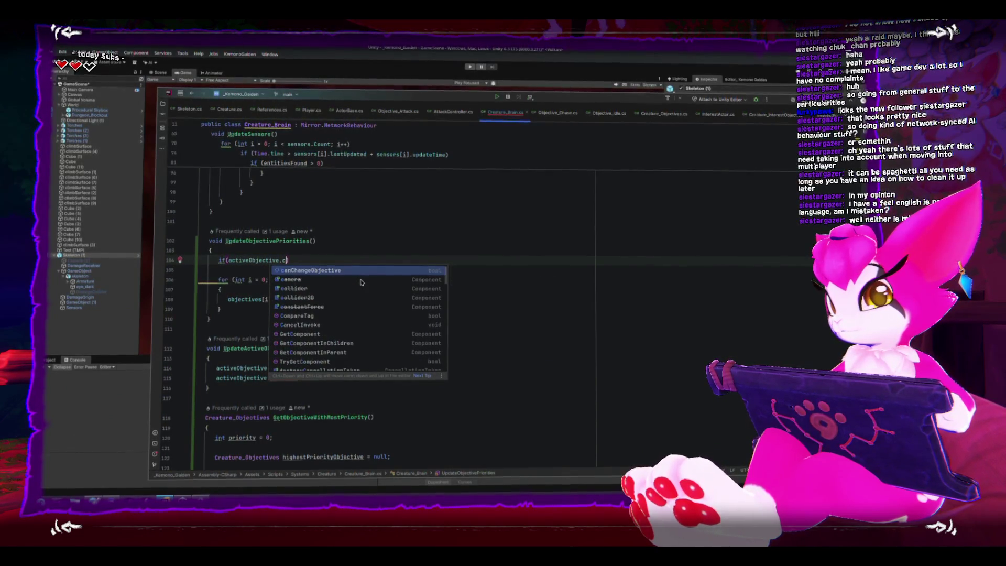
key("Escape")
key("Home")
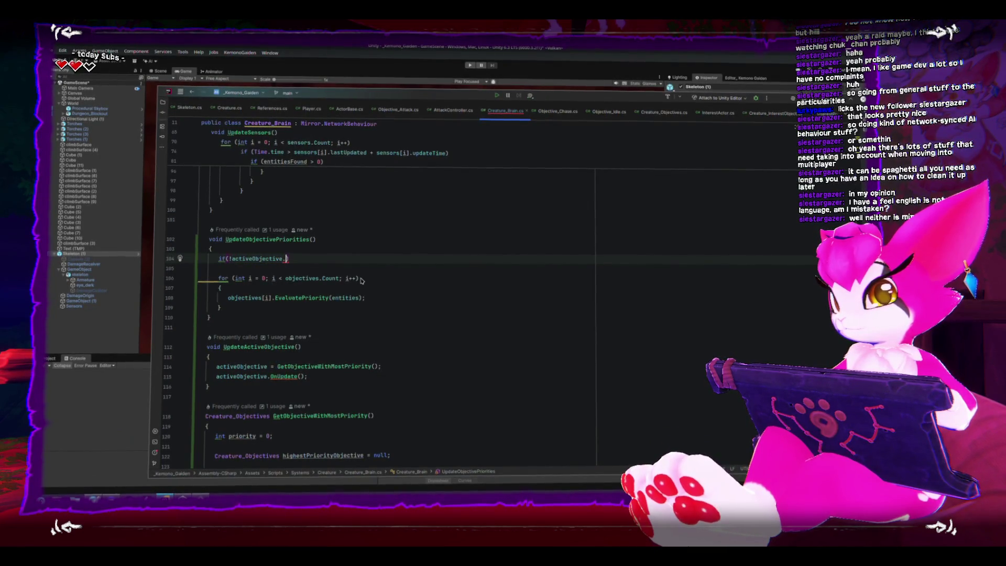
type("can")
key("Return")
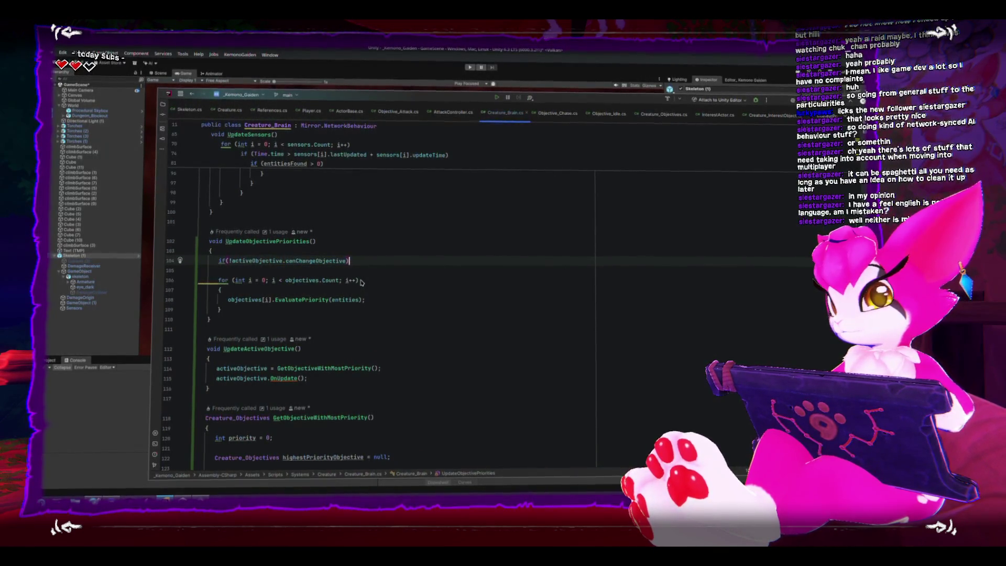
key("Return")
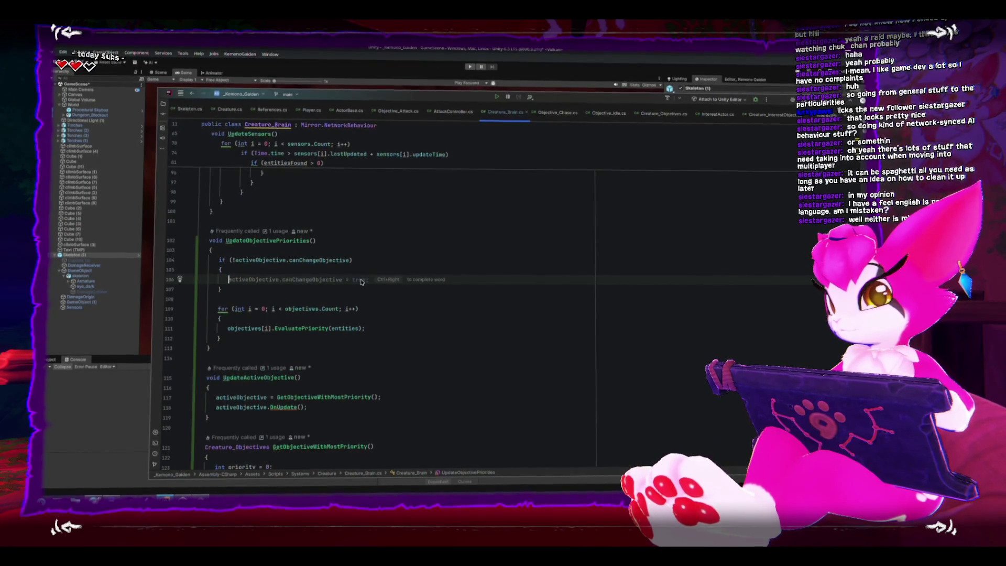
type("return;")
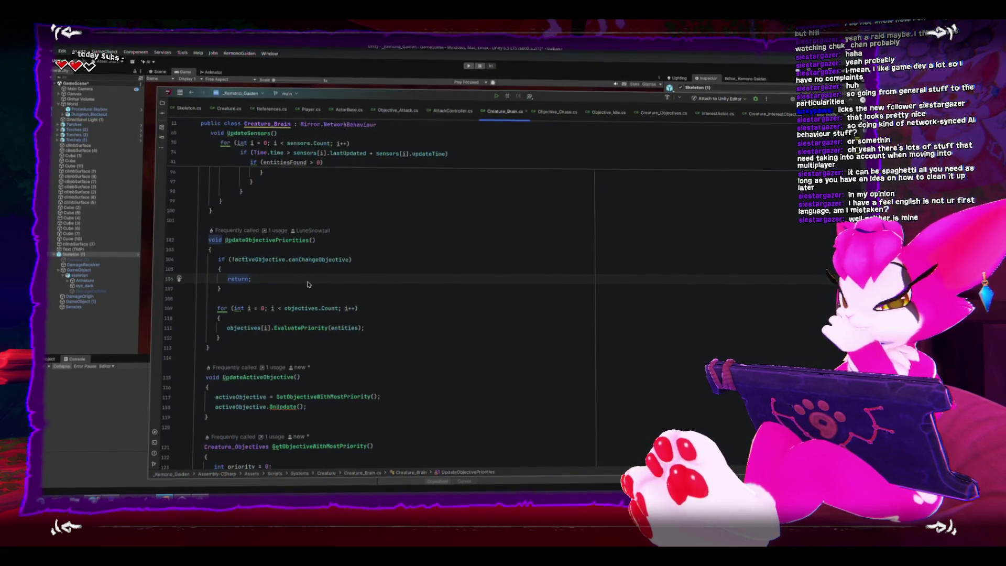
Step: Insert a 'change this' note line at the start of the method body
left_click(246, 251)
key("Return")
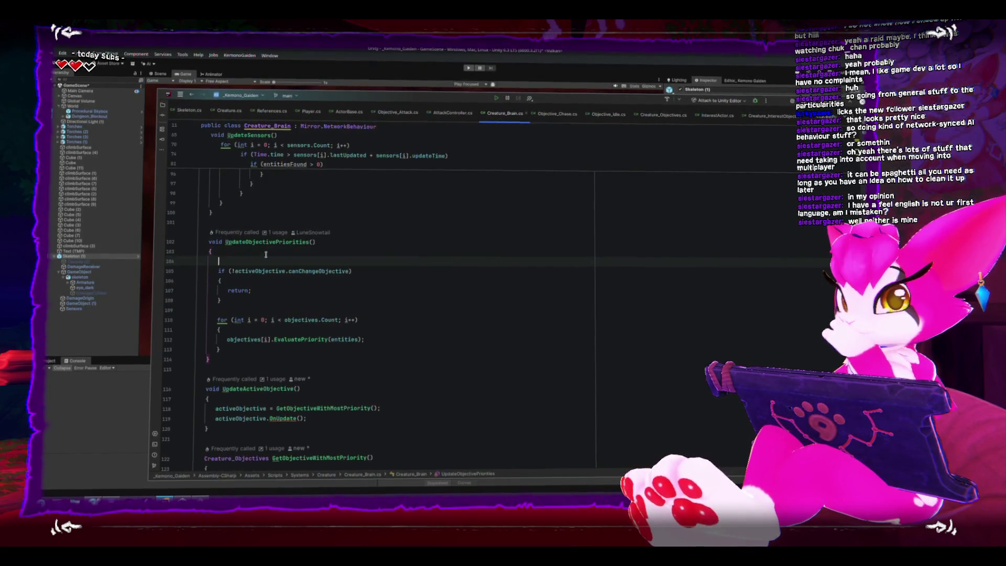
type("//change this")
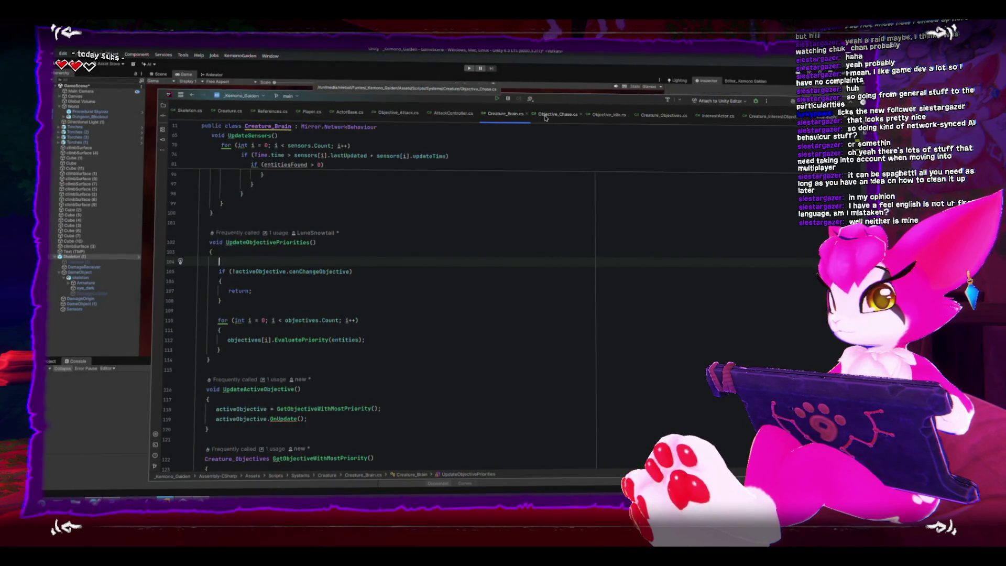
Step: In Objective_Attack.cs OnUpdate, add 'canChangeObjective = false;' after the attack call
left_click(415, 115)
scroll(445, 257, "down", 5)
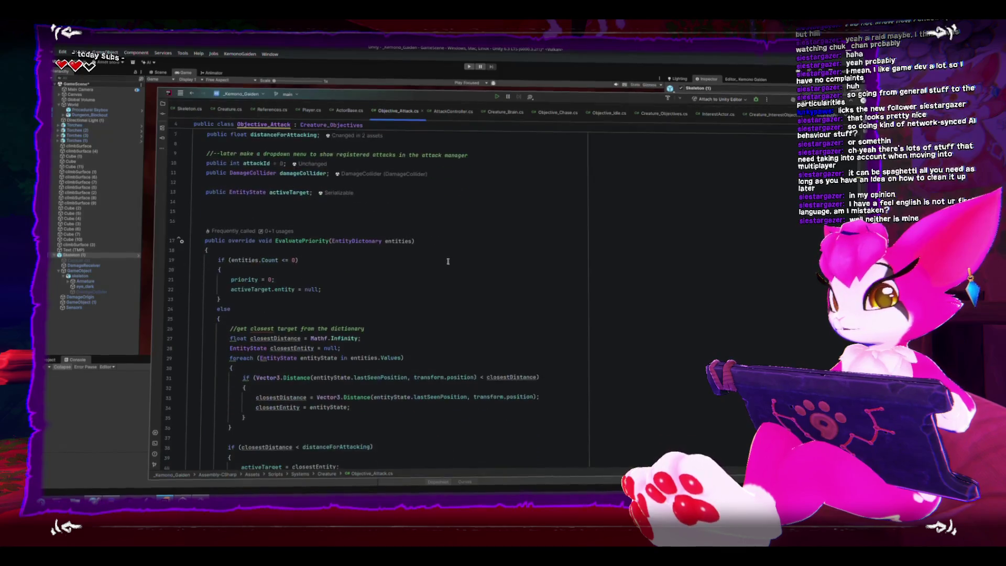
scroll(446, 257, "down", 6)
left_click(484, 378)
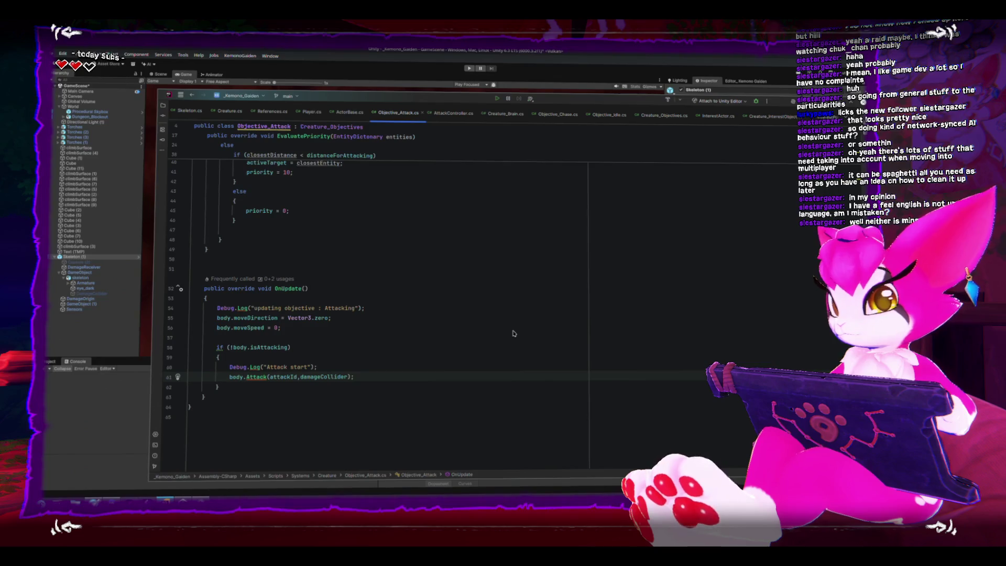
key("Return")
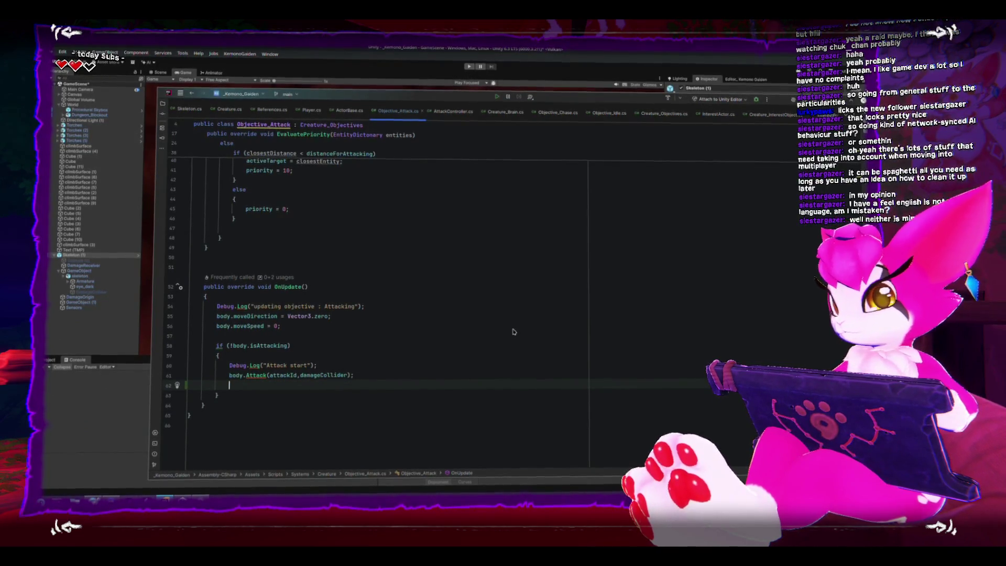
type("canChangeObjective = false;")
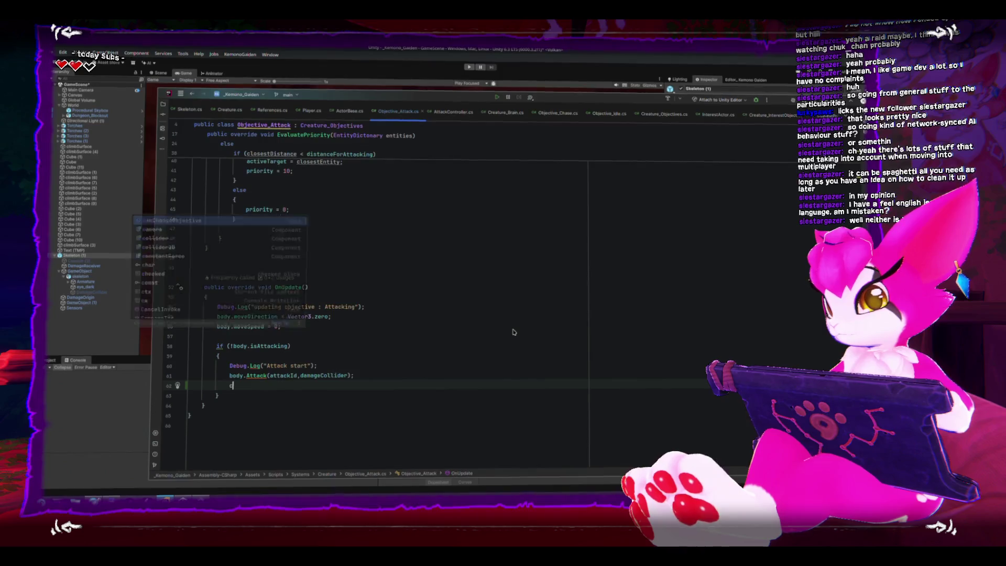
Step: Add an else branch setting canChangeObjective = true, then return to Unity
key("Down")
key("Return")
type("else{P")
key("BackSpace")
key("Return")
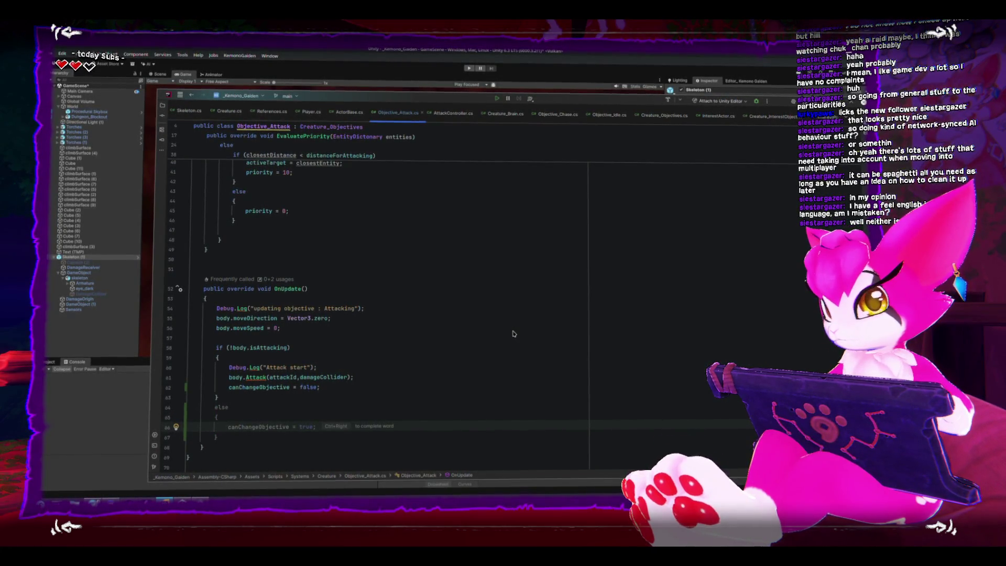
key("Tab")
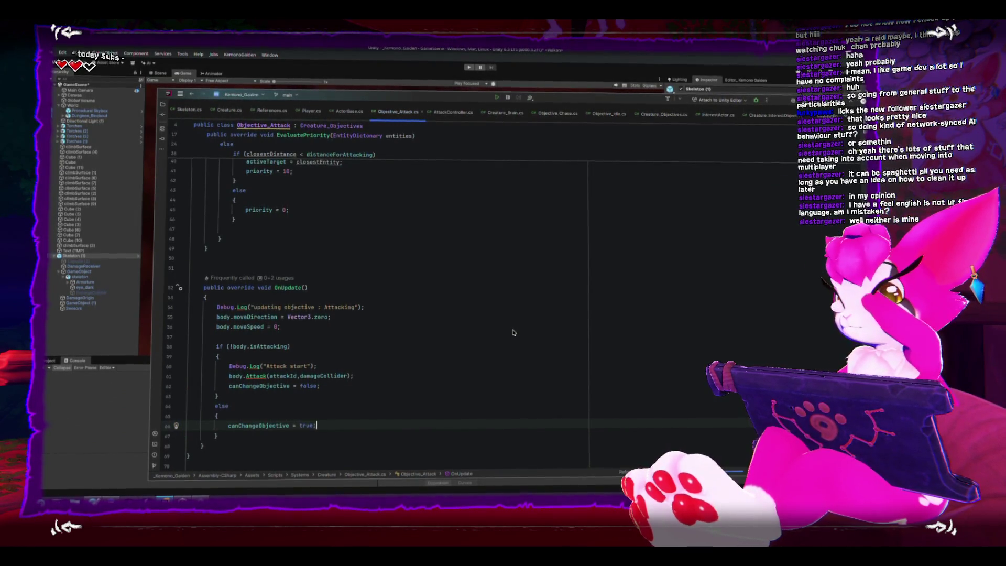
left_click(380, 71)
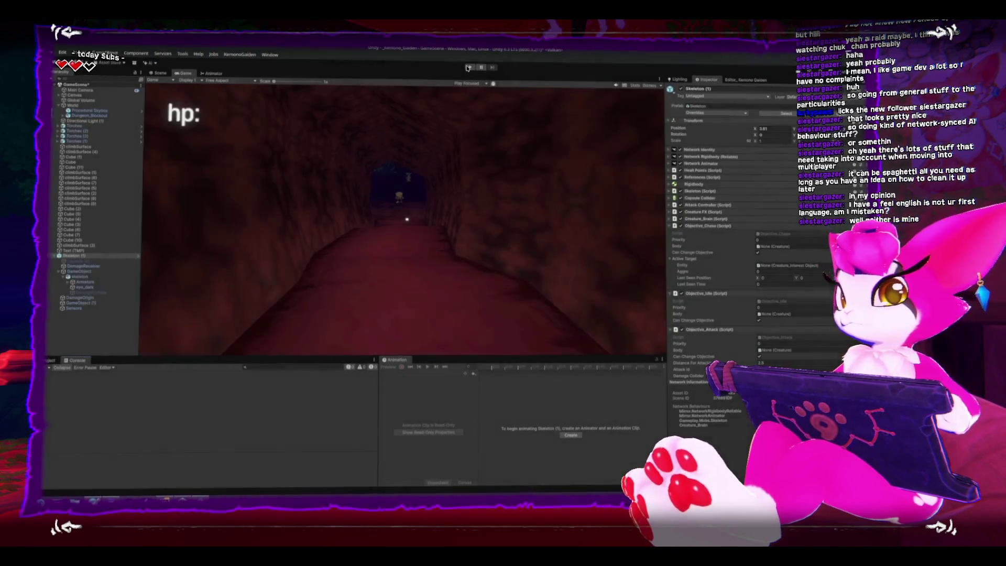
Step: Clear the Console and play-test as Host, moving near the skeleton before pausing
left_click(468, 68)
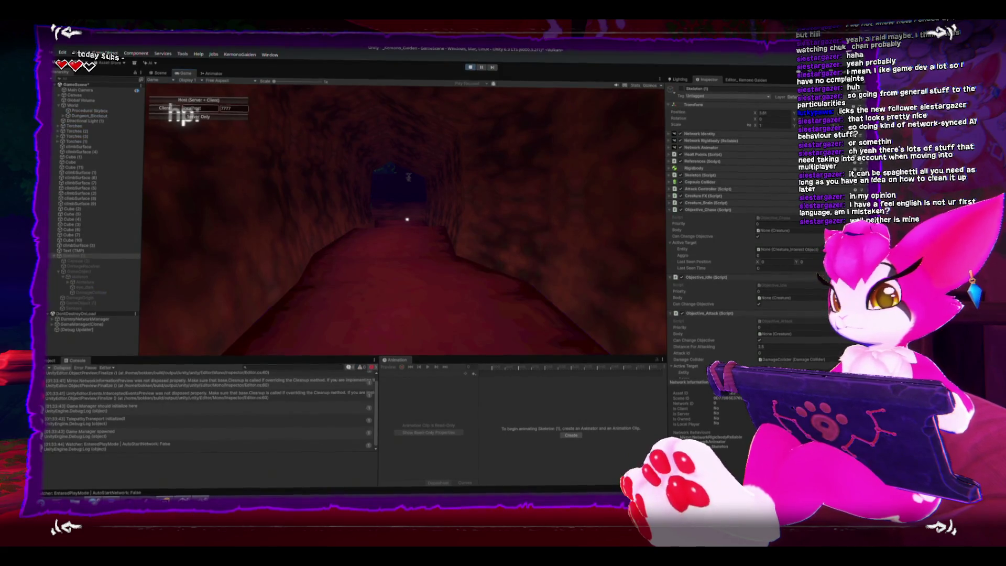
left_click(51, 367)
left_click(223, 99)
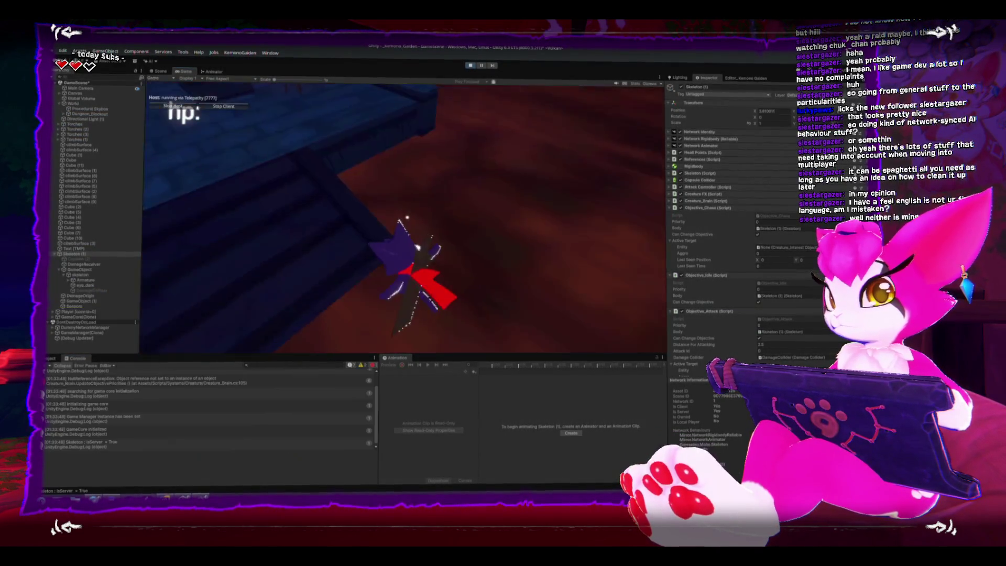
key("s")
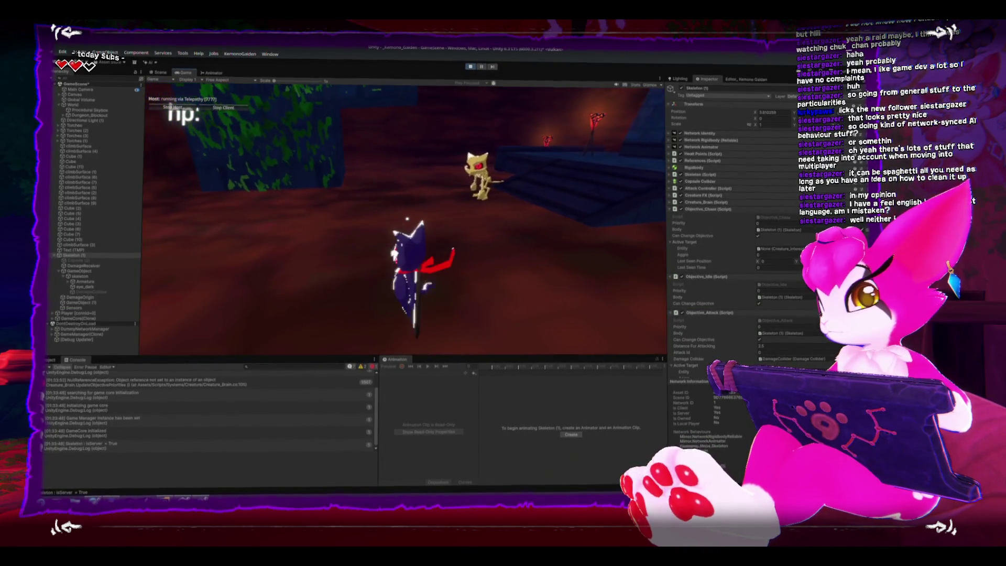
key("Escape")
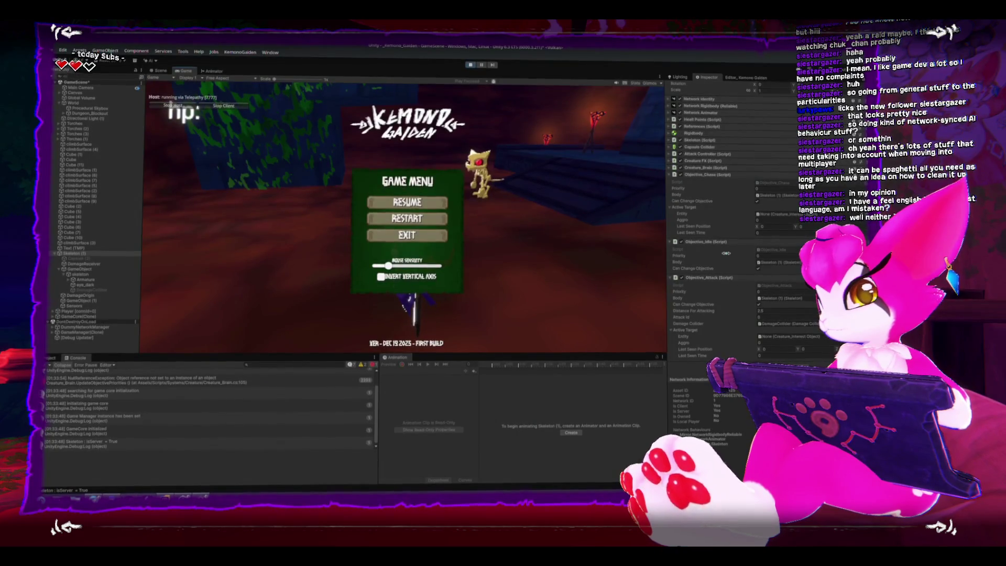
Step: Inspect the NullReferenceException and open its source line in Creature_Brain.cs
scroll(728, 247, "up", 2)
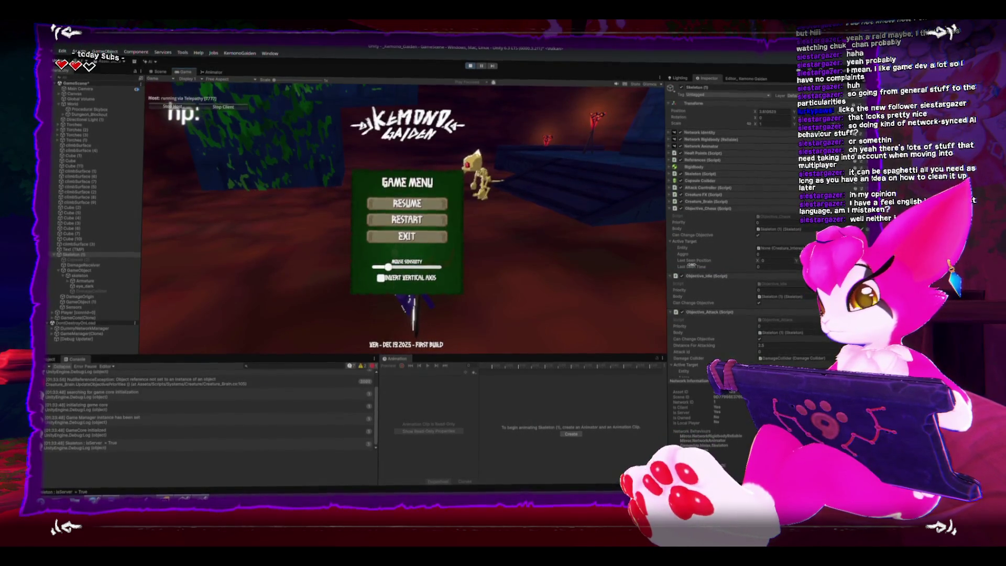
left_click(189, 378)
left_click(101, 254)
scroll(737, 283, "down", 2)
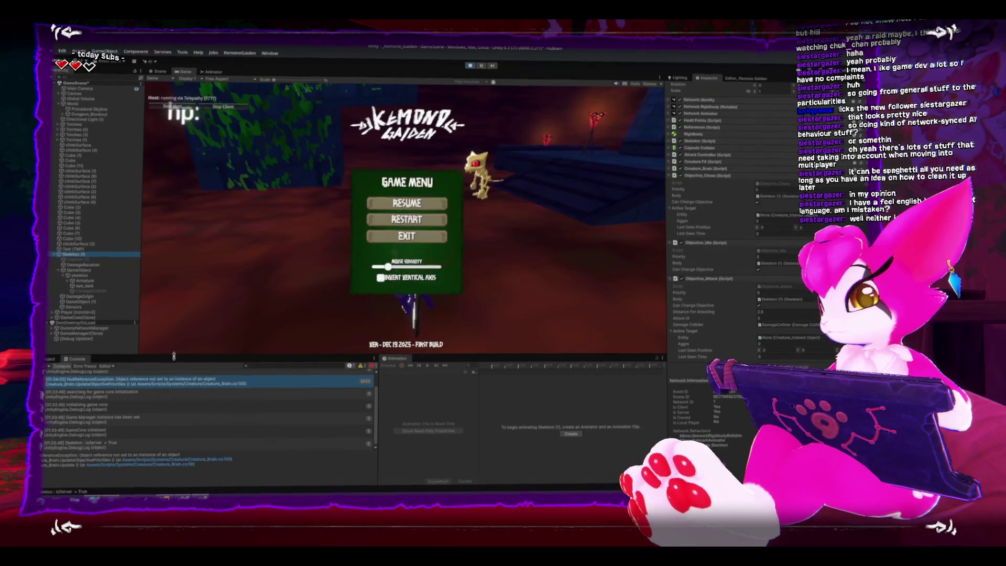
left_click(183, 385)
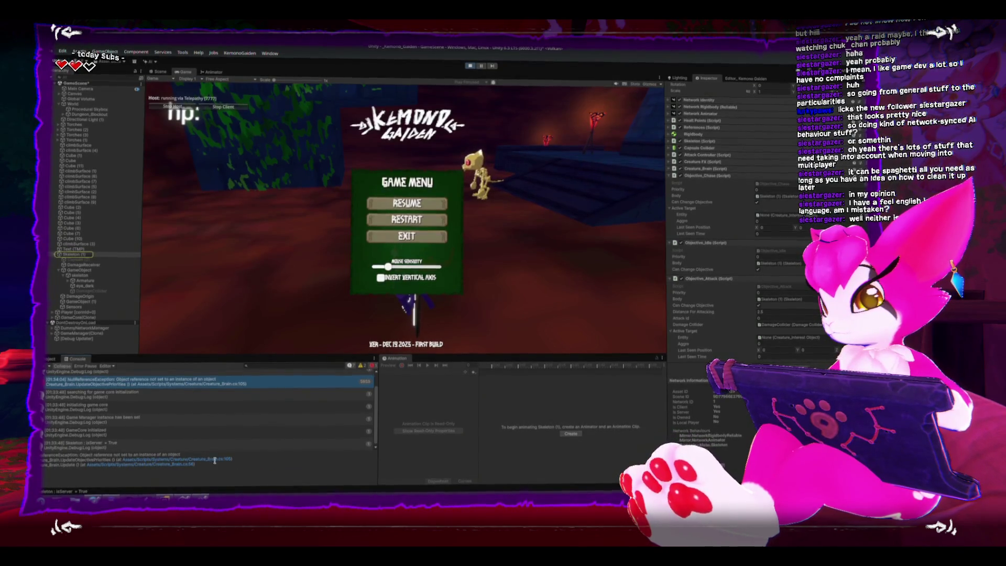
left_click(211, 459)
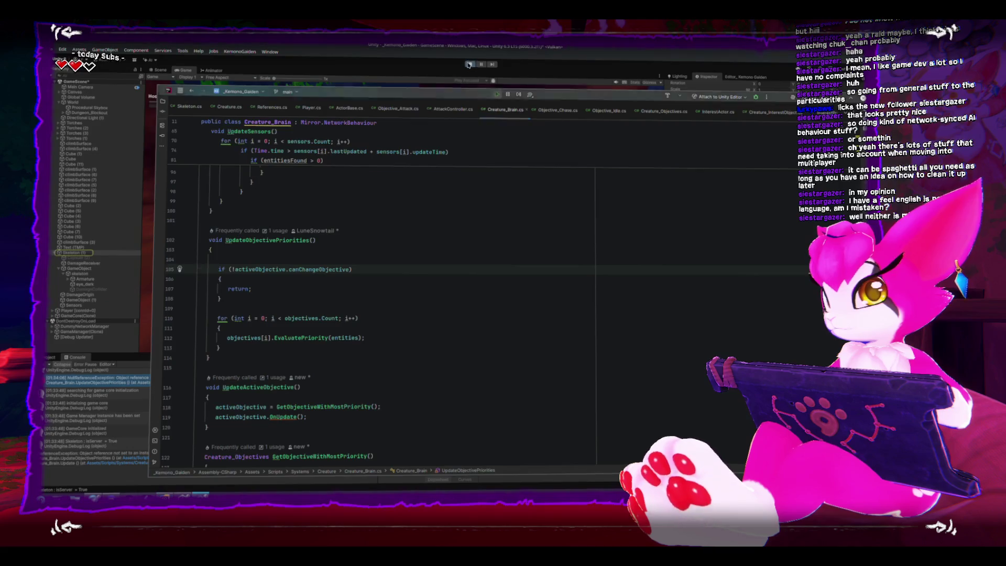
Step: Insert an 'if (activeObjective)' line above the canChangeObjective early-return check in UpdateObjectivePriorities
key("alt+Tab")
key("alt+Tab")
left_click(234, 279)
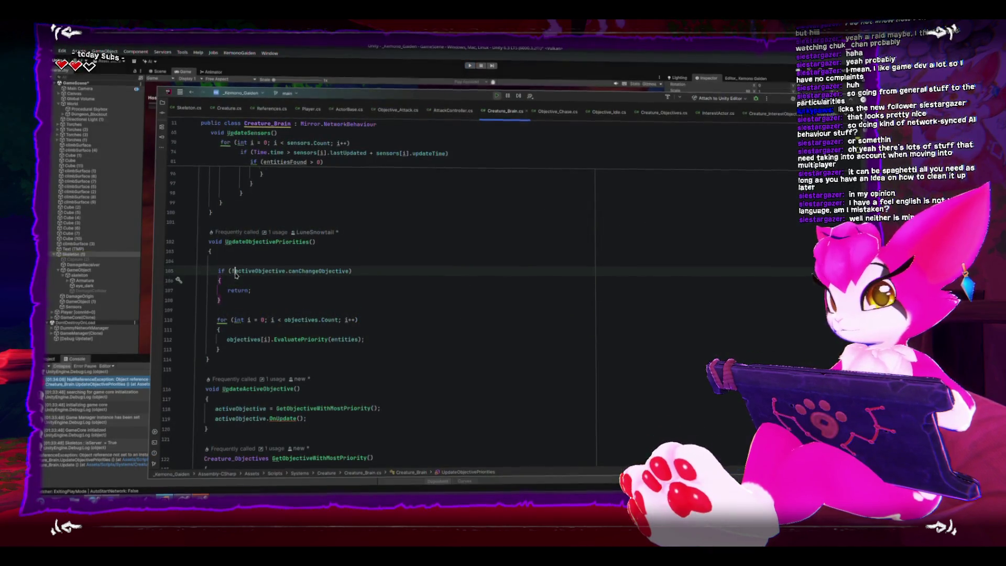
key("Up")
key("Up")
key("Return")
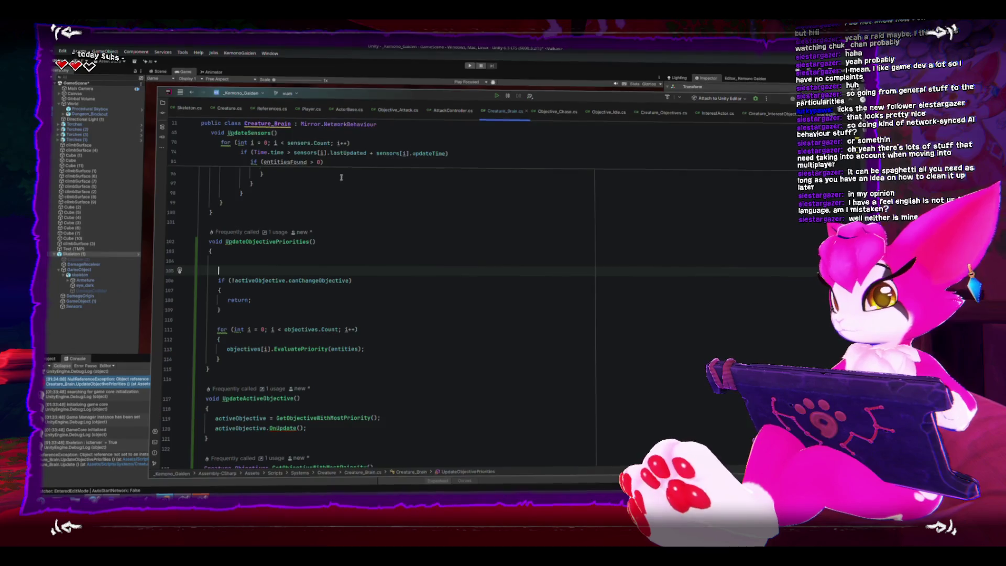
type("if(act")
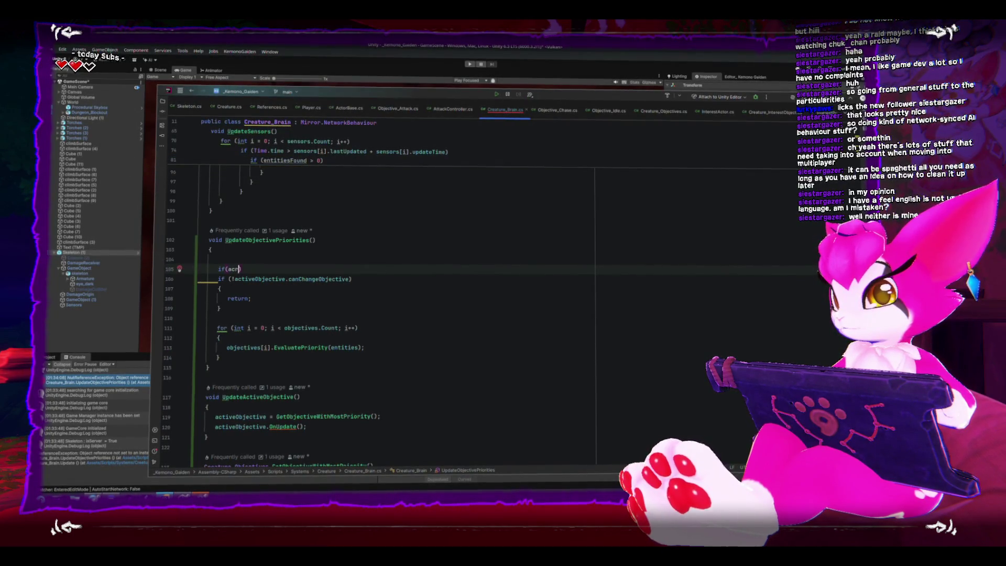
type("iveObjecti")
key("Return")
Step: Indent the early-return block under the activeObjective null check, then return to Unity
key("Down")
key("Down")
key("Down")
key("Down")
key("End")
key("shift+Up")
key("shift+Up")
key("shift+Up")
key("shift+Home")
key("Tab")
key("Up")
key("End")
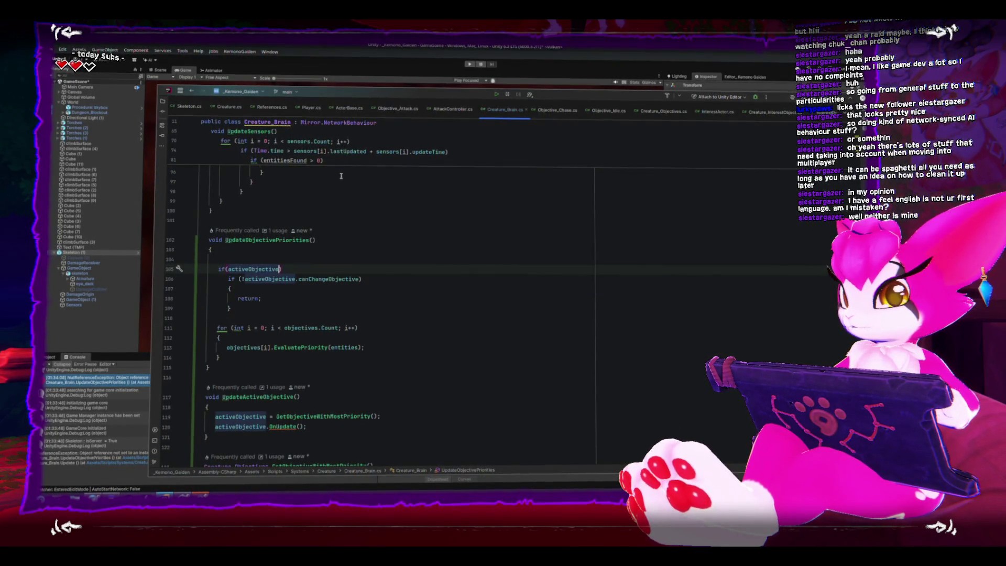
left_click(319, 45)
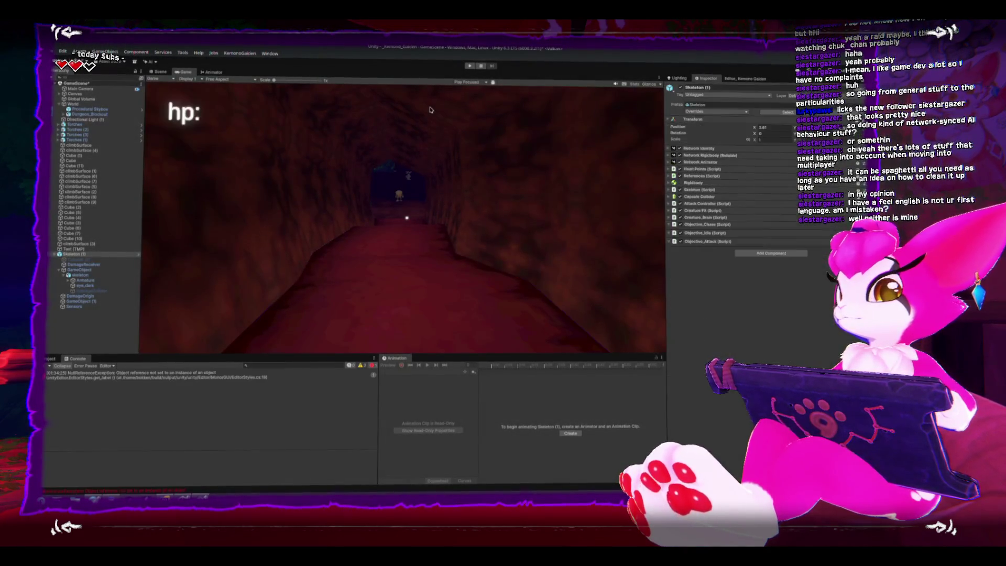
Step: Enter play mode, start as host, and walk the player toward the skeleton
left_click(468, 66)
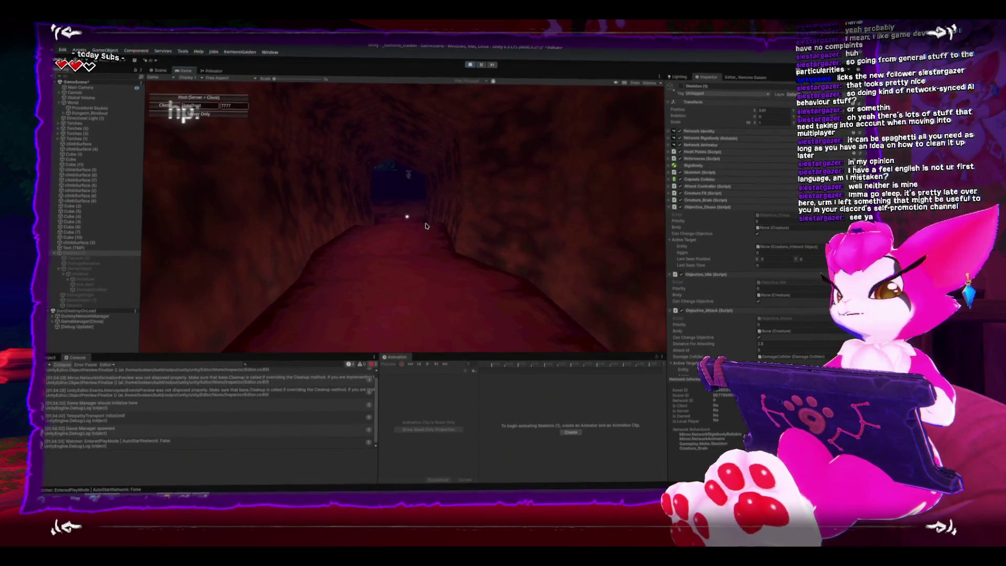
left_click(192, 96)
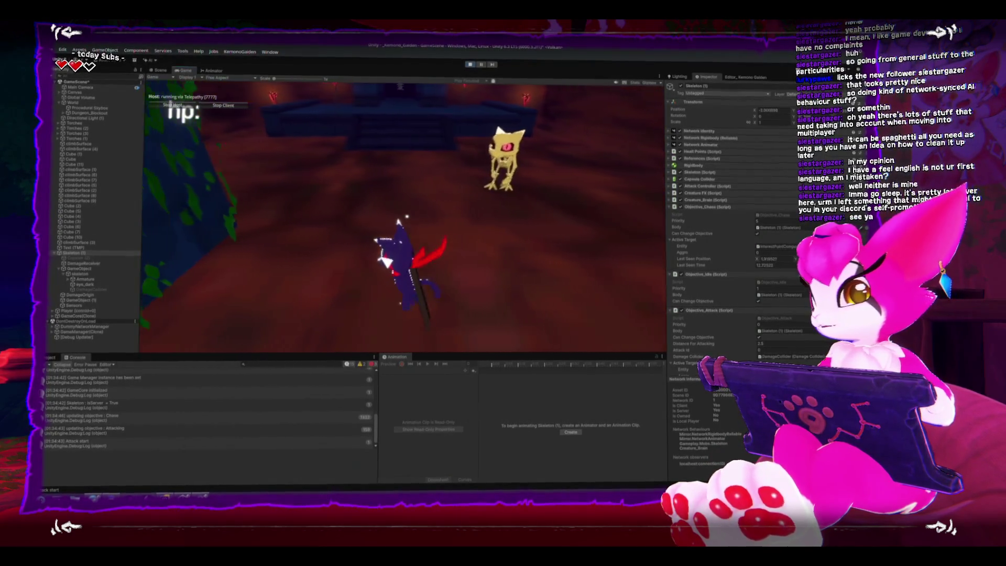
key("space")
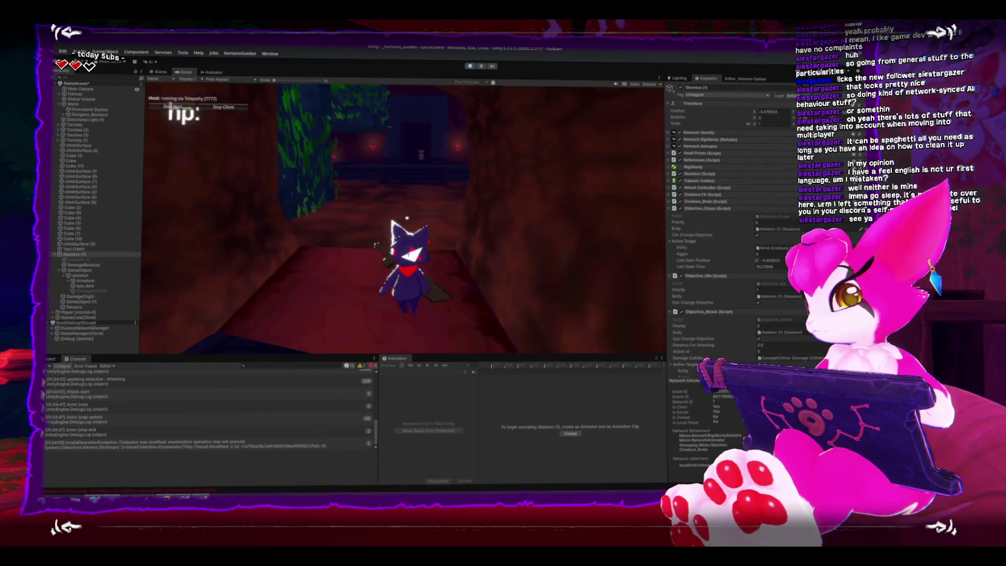
Step: Pause to inspect the expanded Creature_Brain in the Inspector, resume and pause again, then stop play mode
key("Escape")
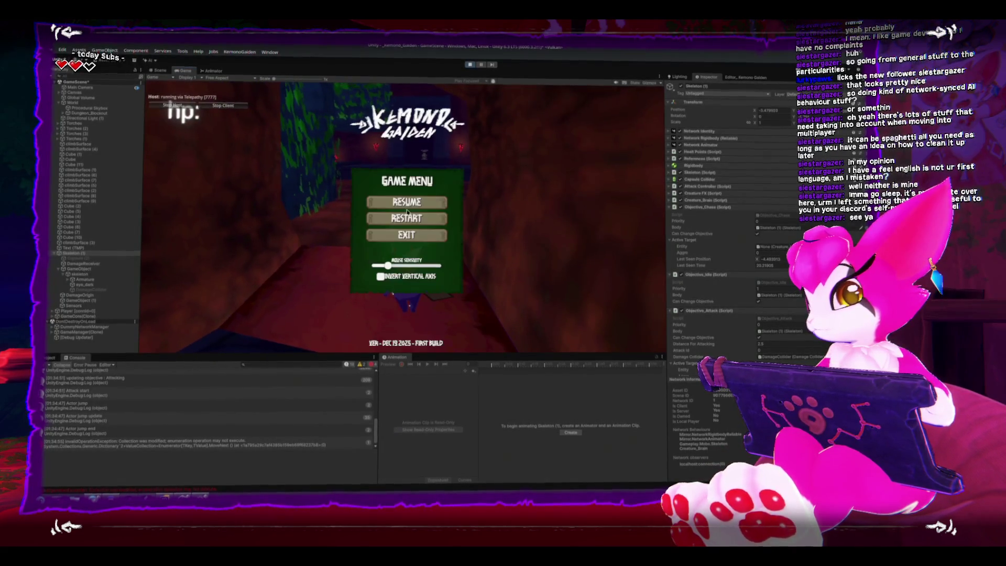
left_click(671, 201)
scroll(672, 214, "down", 3)
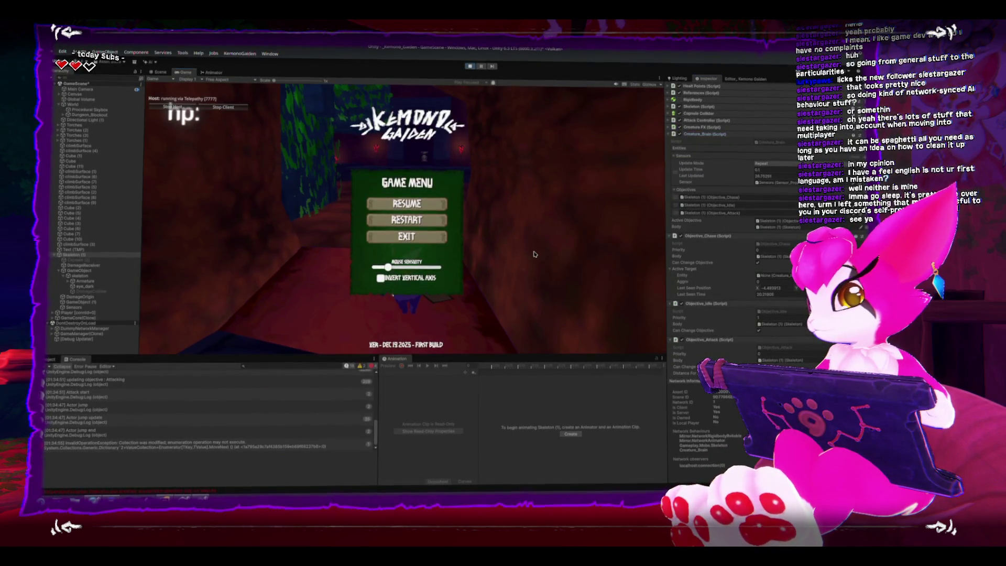
left_click(407, 202)
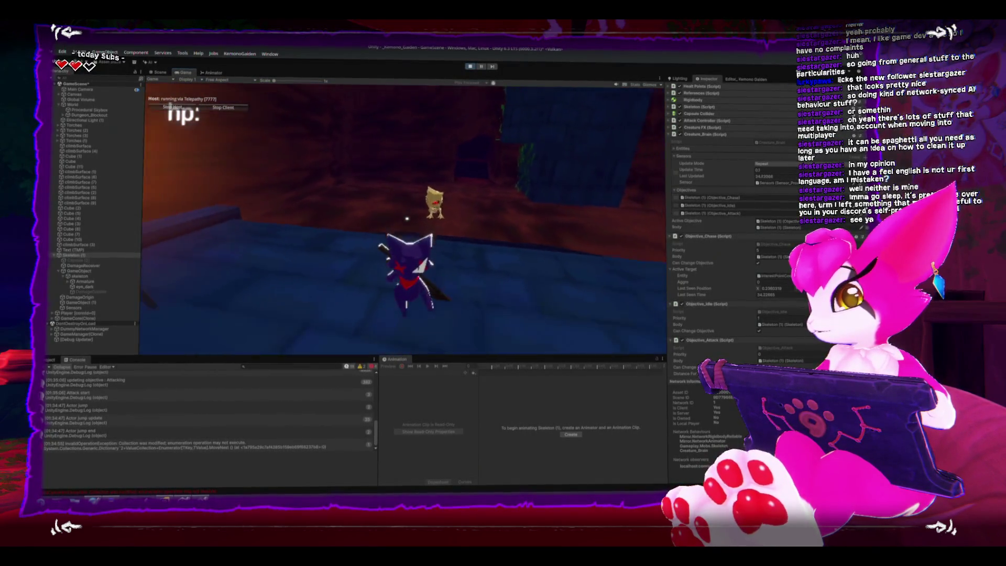
key("Escape")
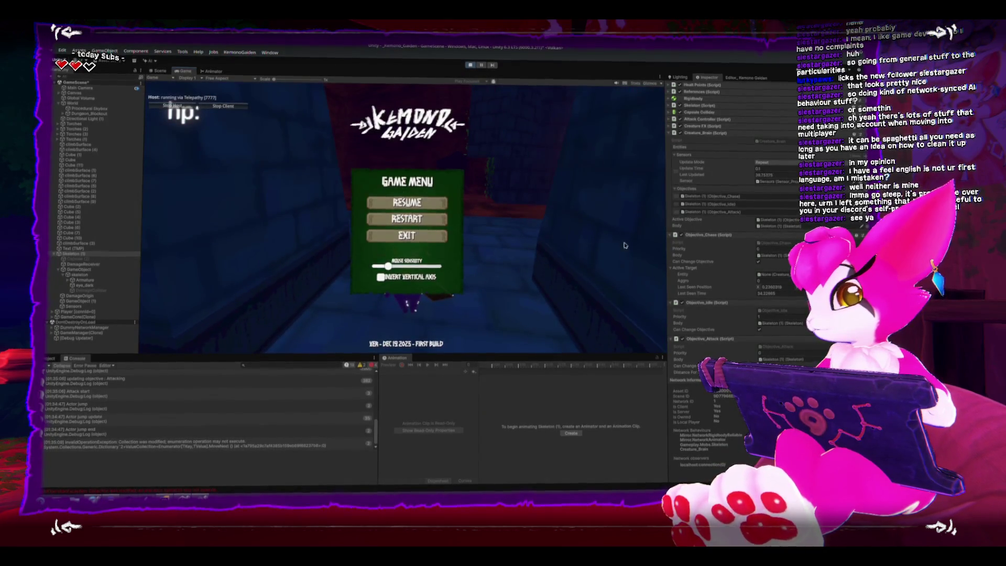
left_click(407, 210)
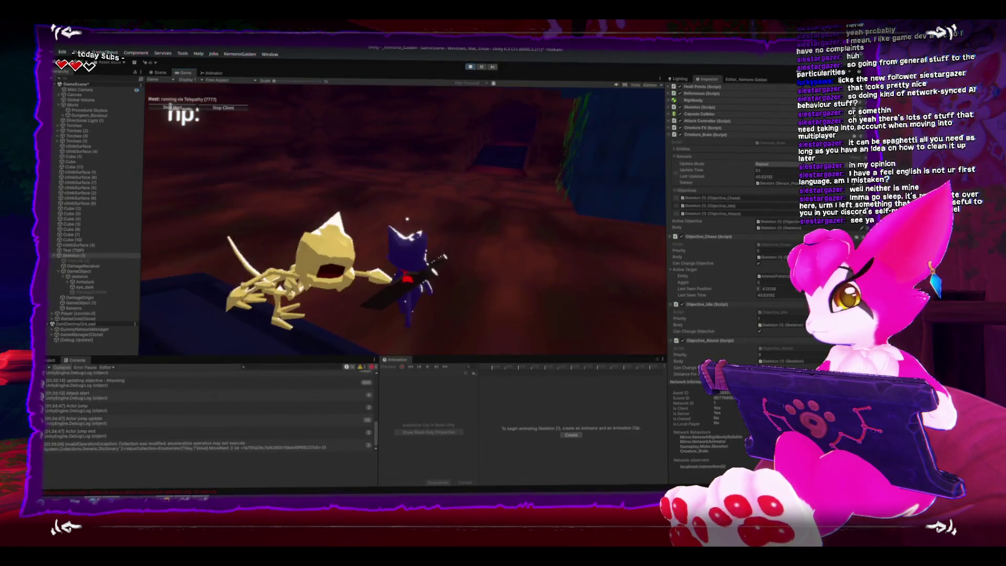
key("Escape")
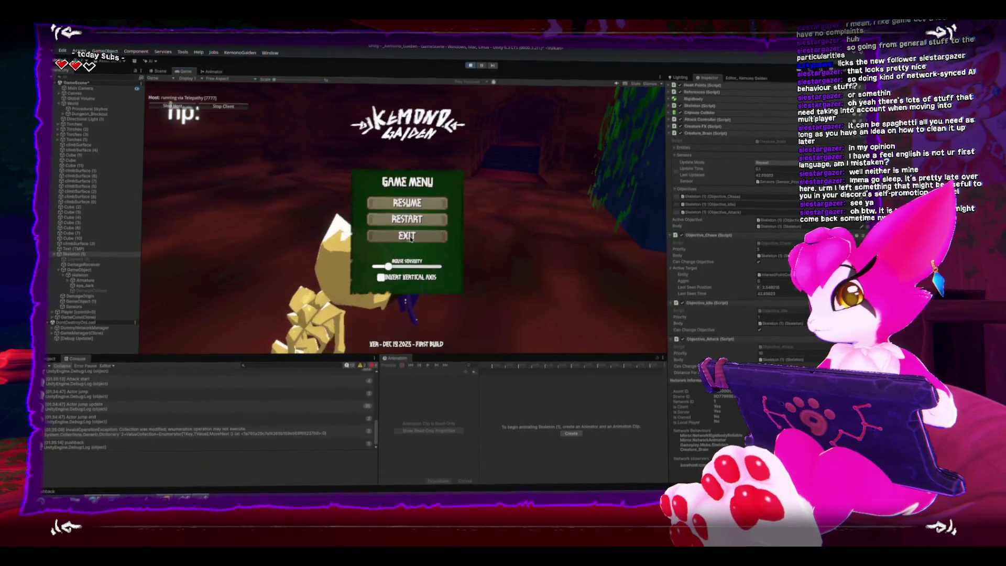
key("ctrl+p")
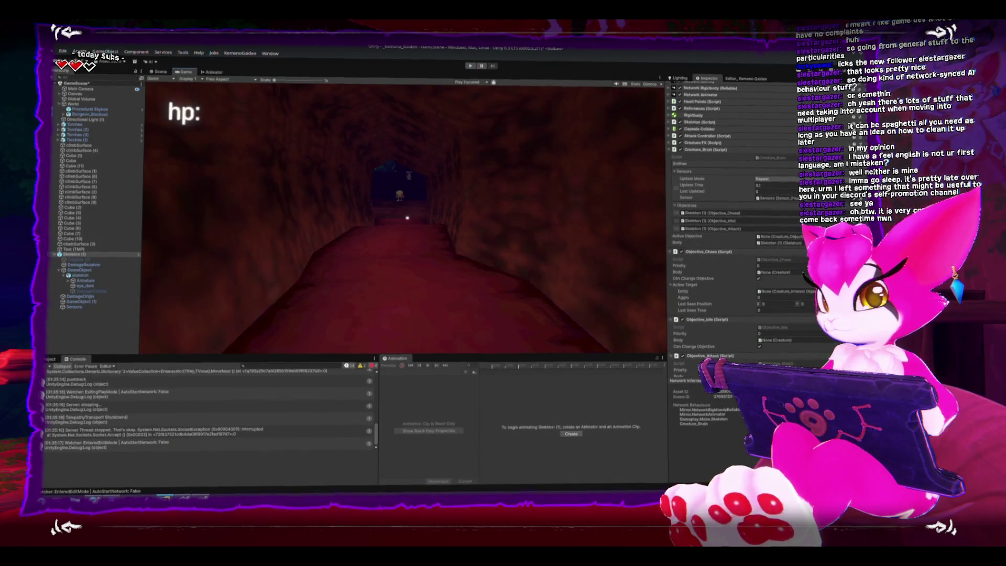
Step: In Rider, check AttackController.cs, close ActorBase.cs and bring up Objective_Attack.cs
key("alt+Tab")
scroll(298, 378, "down", 5)
scroll(298, 379, "down", 5)
scroll(298, 379, "up", 10)
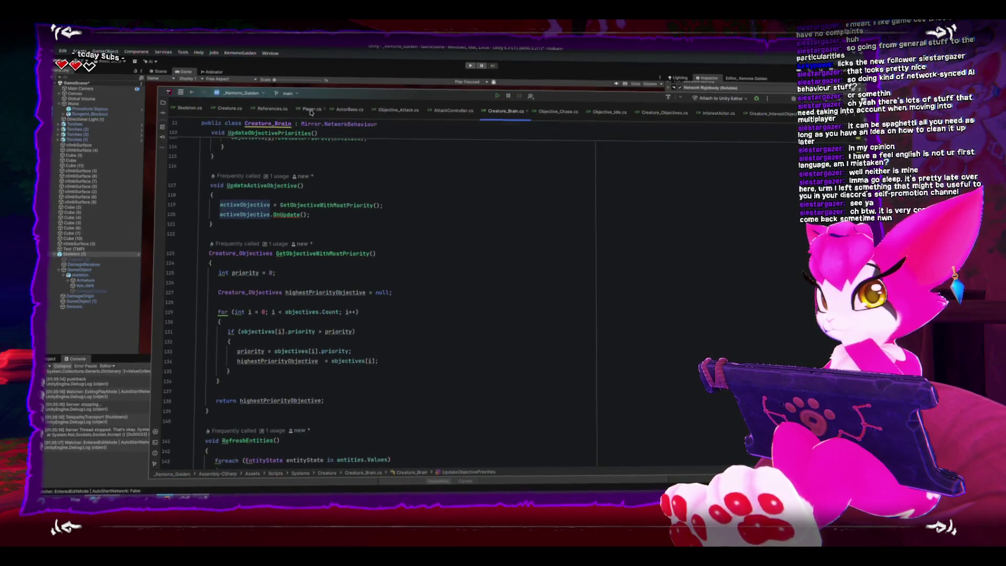
left_click(453, 111)
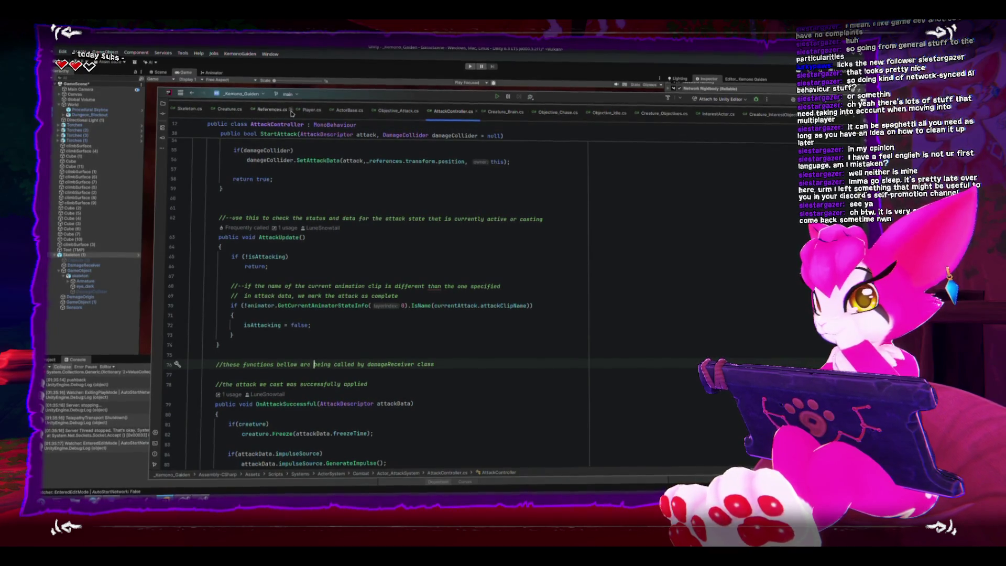
left_click(367, 111)
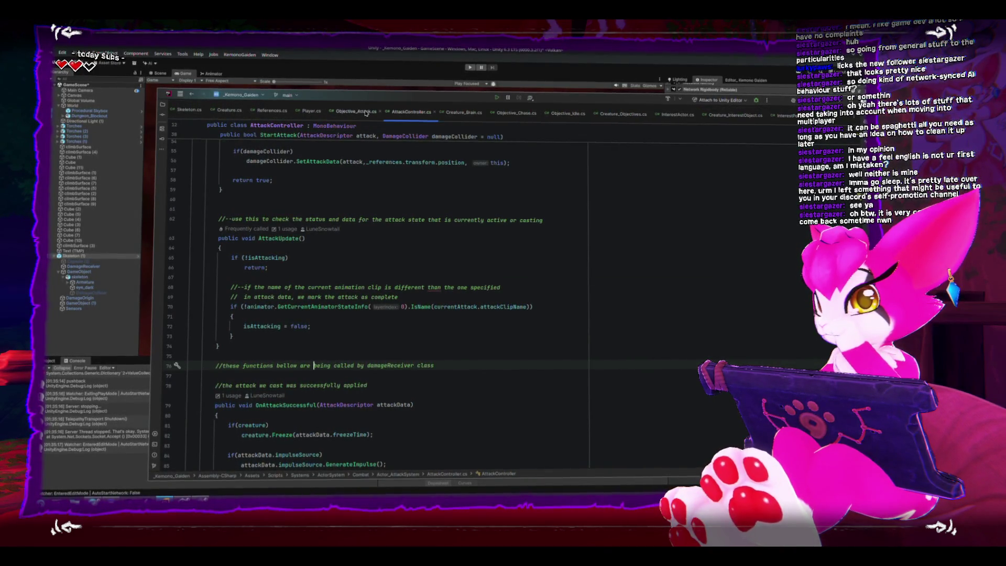
left_click(366, 112)
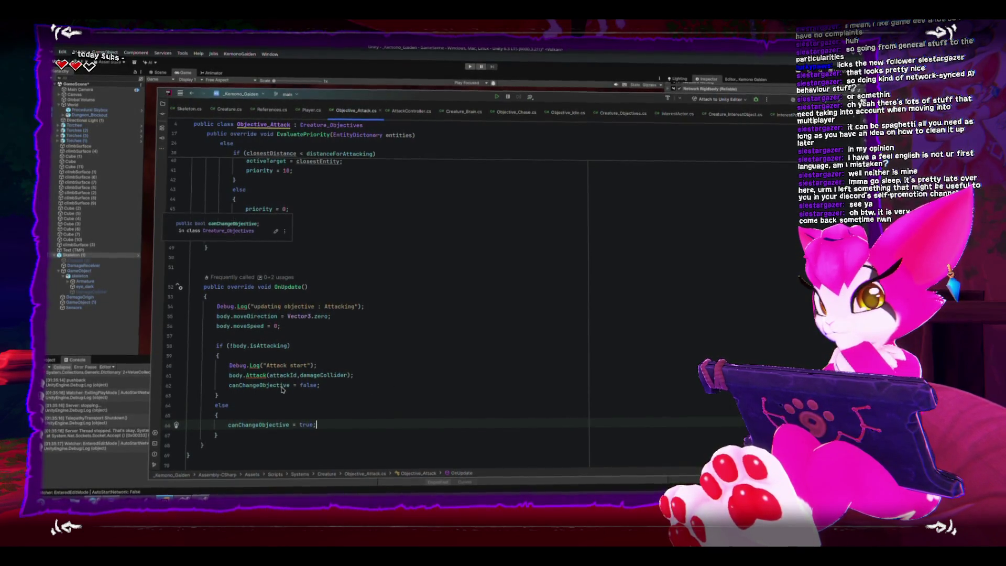
Step: Inspect OnUpdate's else block and the usages of body in the attack check
scroll(281, 388, "down", 2)
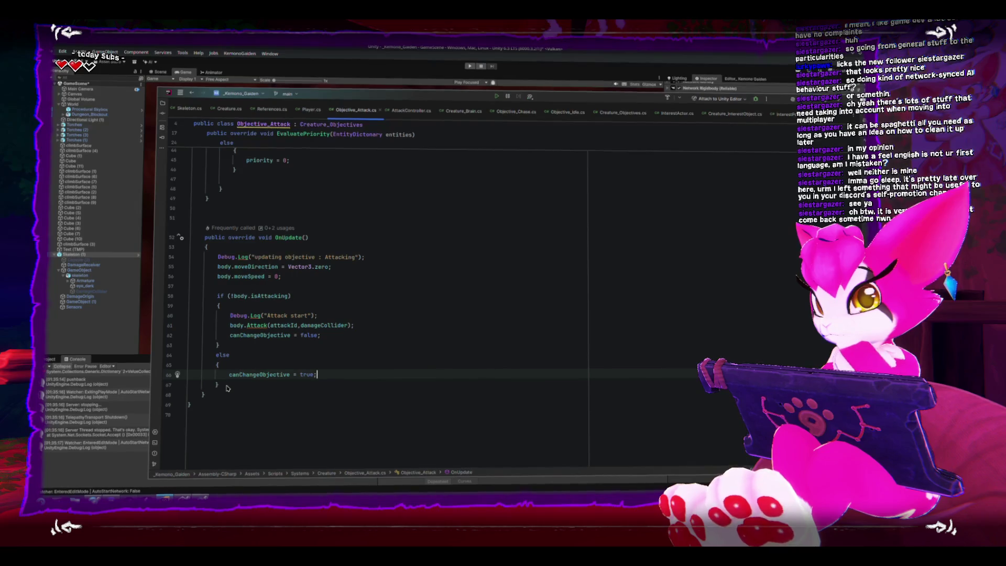
left_click_drag(228, 388, 174, 358)
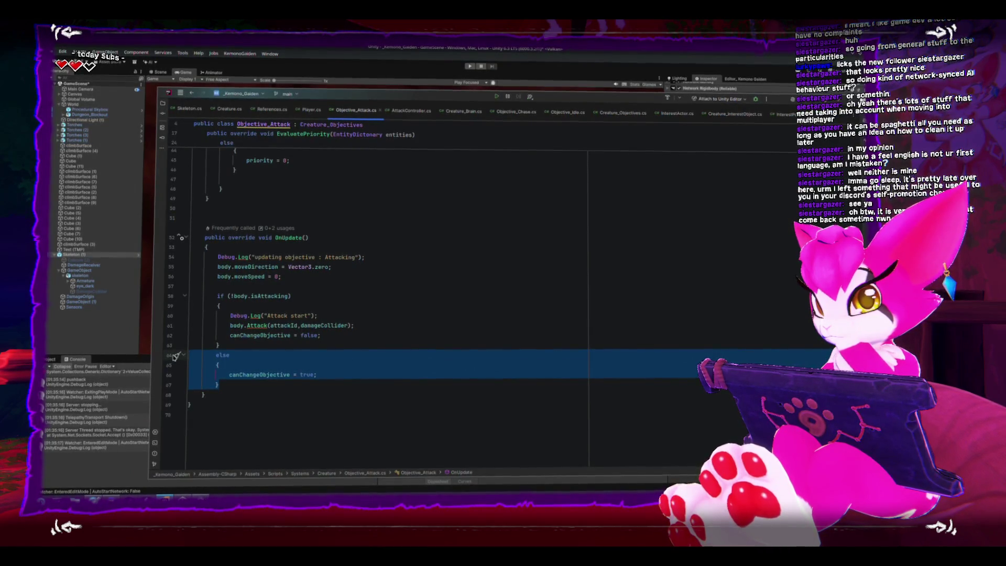
left_click(355, 374)
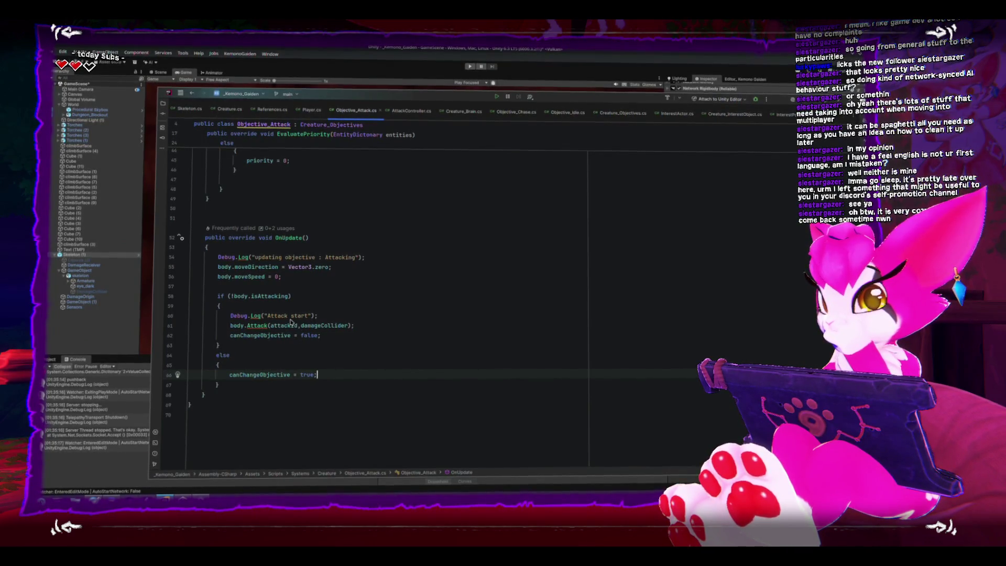
left_click(241, 297)
Step: Review the isAttacking condition, the body.Attack call and the canChangeObjective = false assignment
double_click(261, 298)
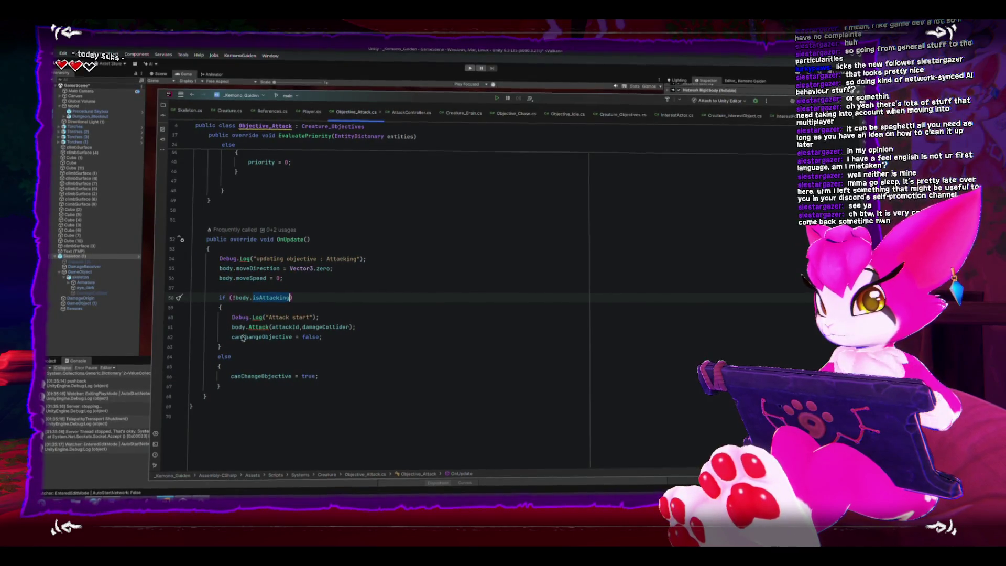
left_click_drag(232, 327, 356, 326)
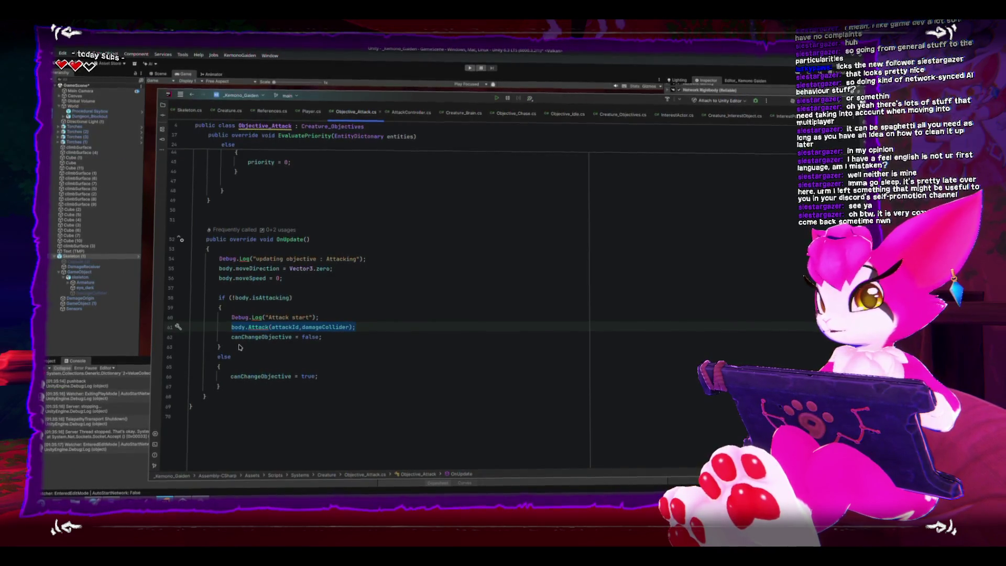
left_click(254, 337)
left_click_drag(290, 338, 321, 339)
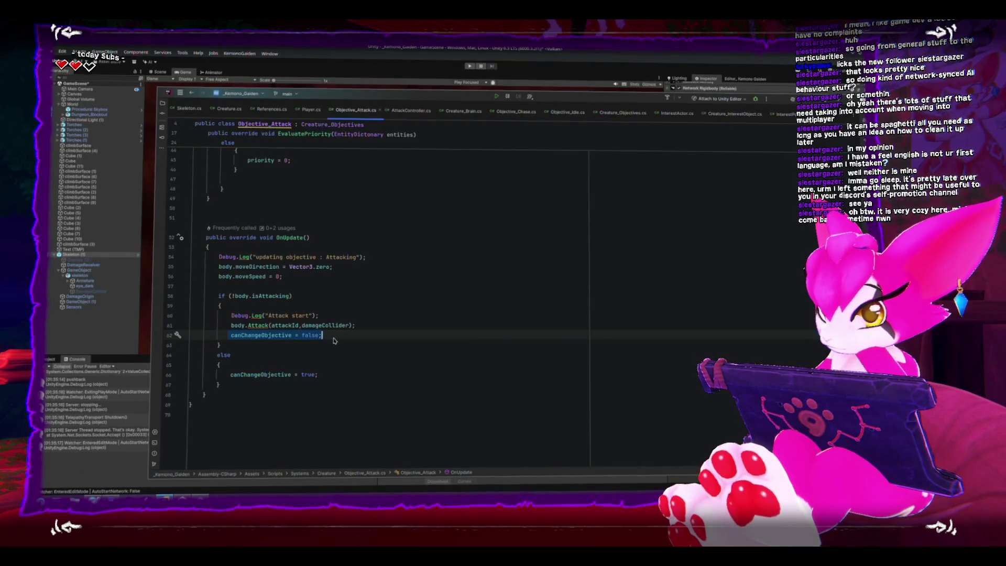
left_click(373, 328)
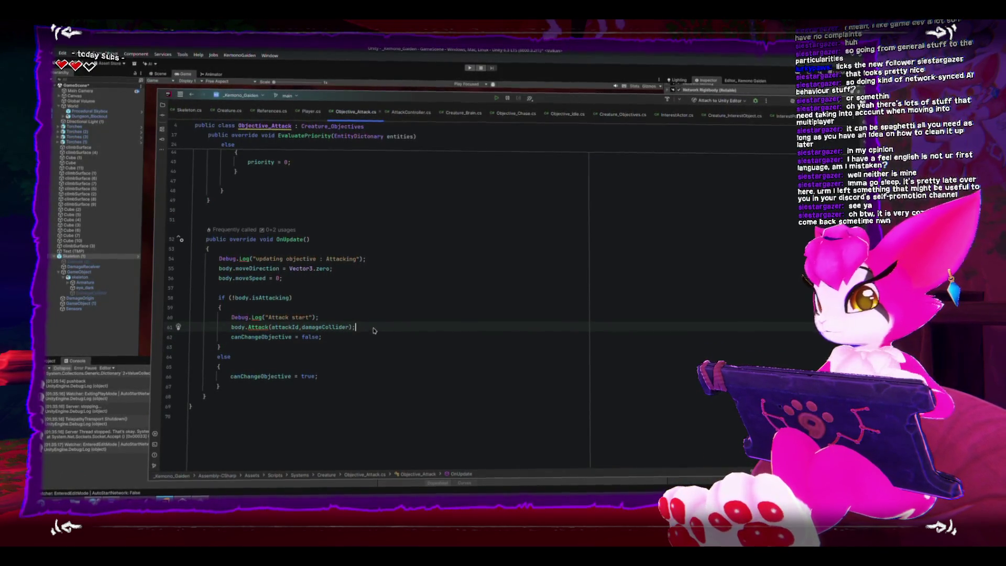
left_click(374, 336)
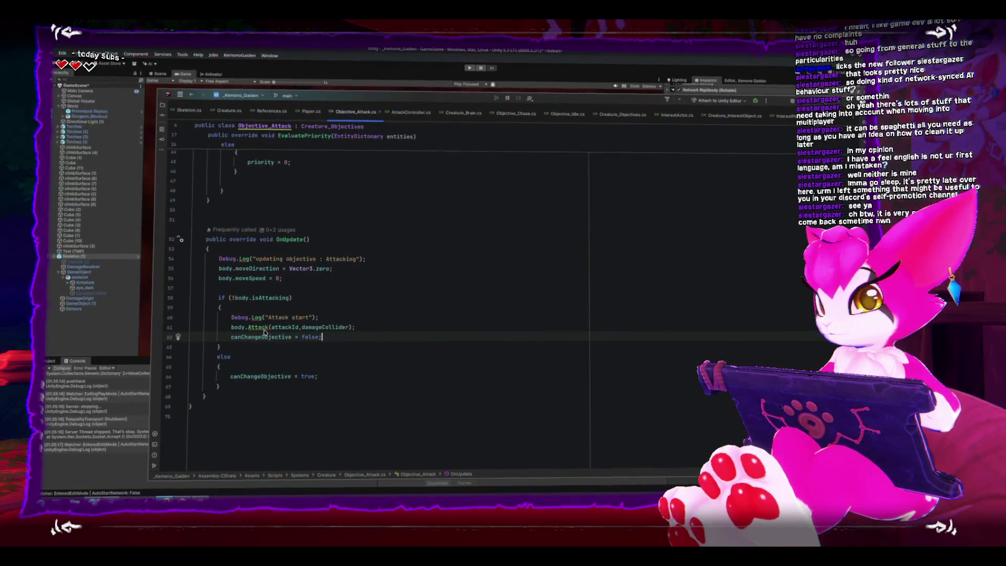
Step: Change canChangeObjective's true to false on line 66 and delete the selected else block
double_click(307, 376)
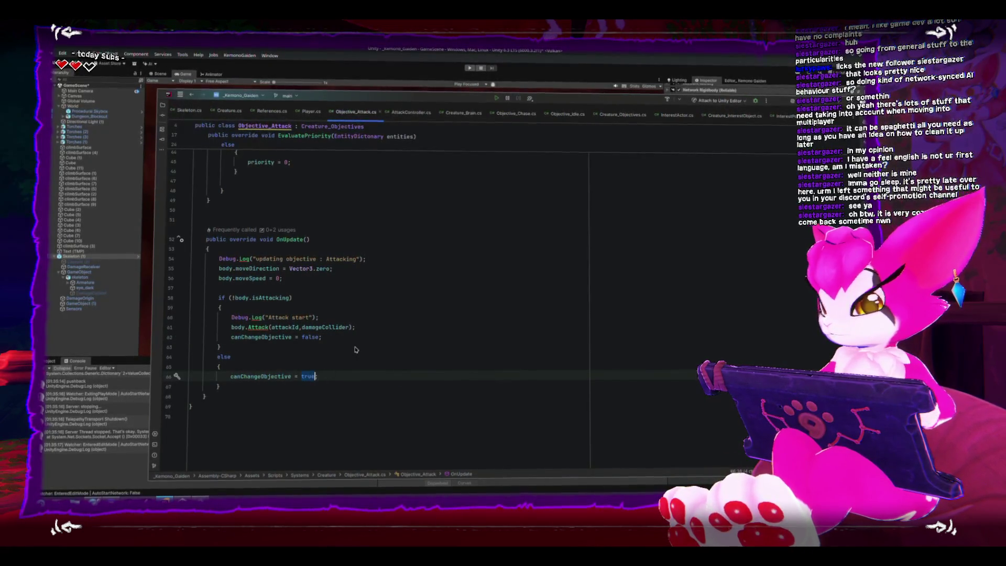
type("false")
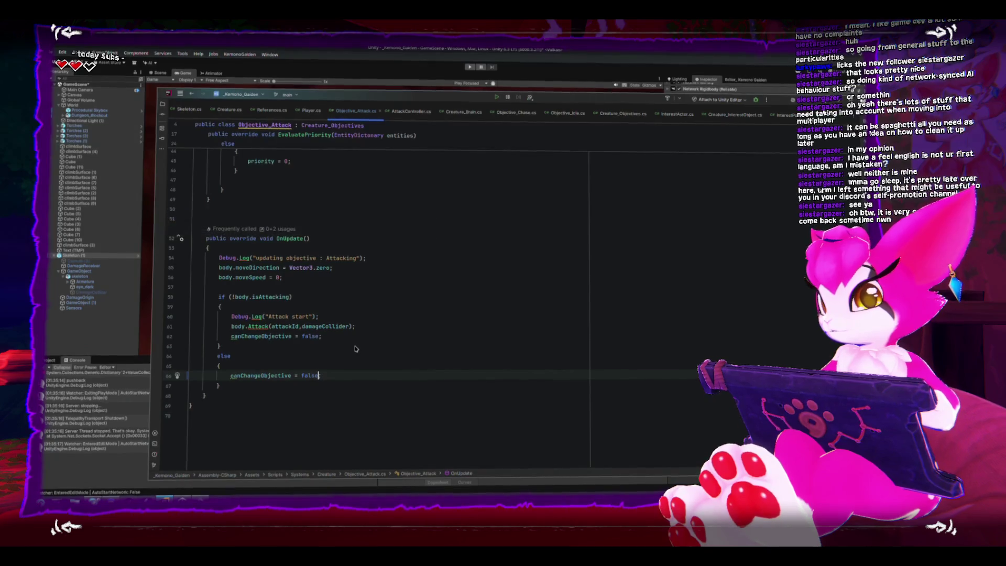
type(";")
key("Down")
key("shift+Up")
key("shift+Up")
key("shift+Up")
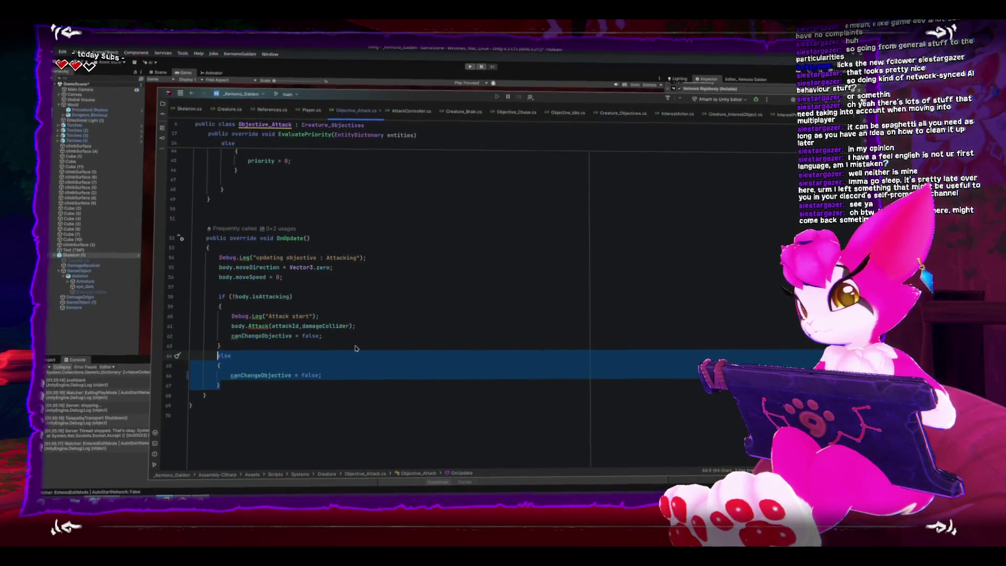
key("BackSpace")
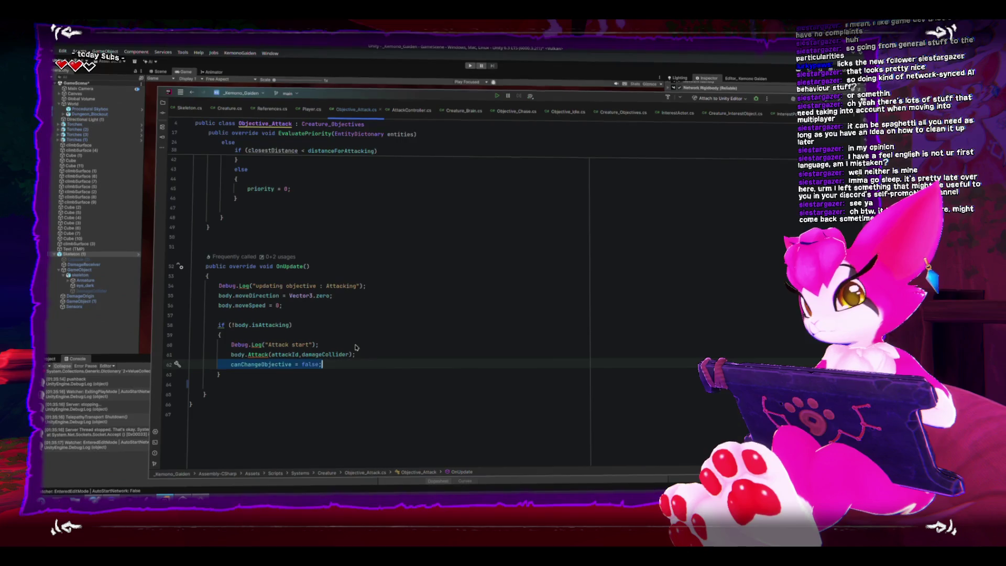
Step: Add an else branch holding an if (!body.isAttacking) block that sets canChangeObjective = true
key("Down")
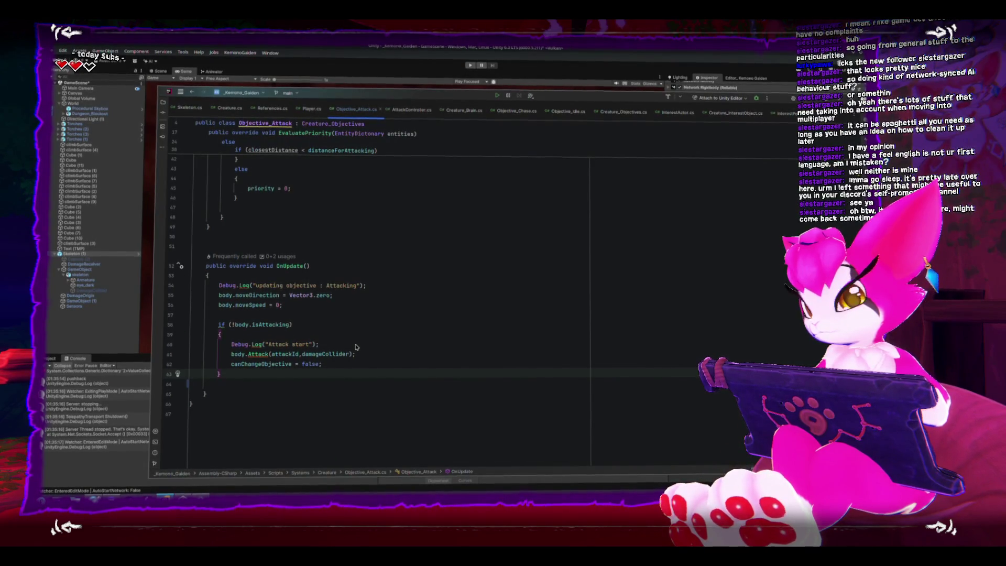
key("Return")
type("else")
key("Return")
type("{")
key("Return")
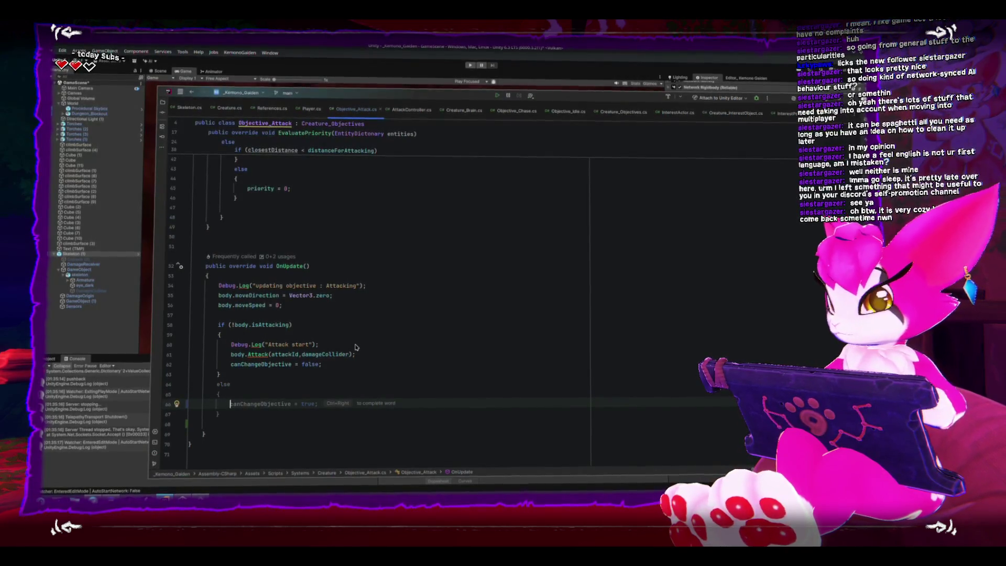
type("if(bod")
type("y.")
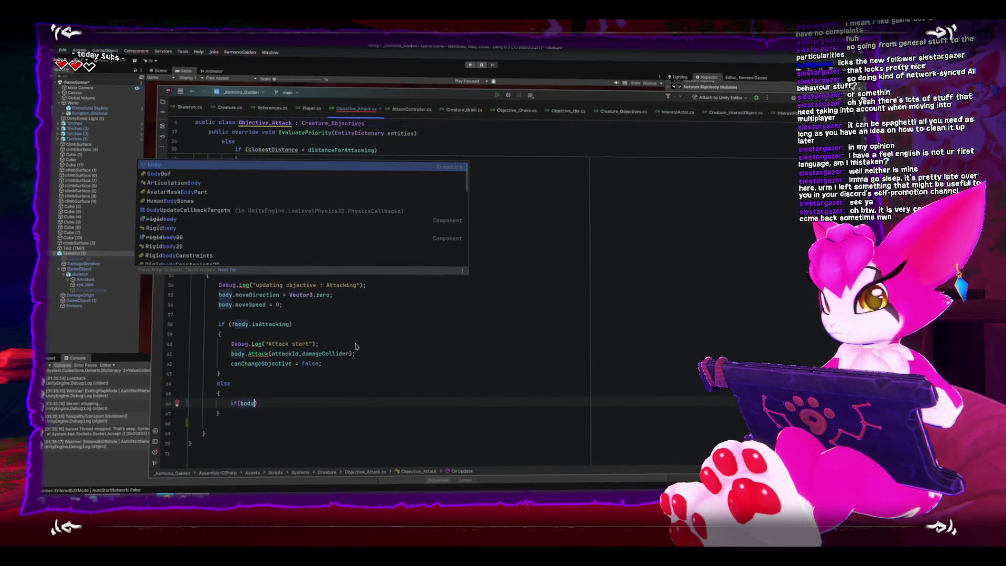
type("isa")
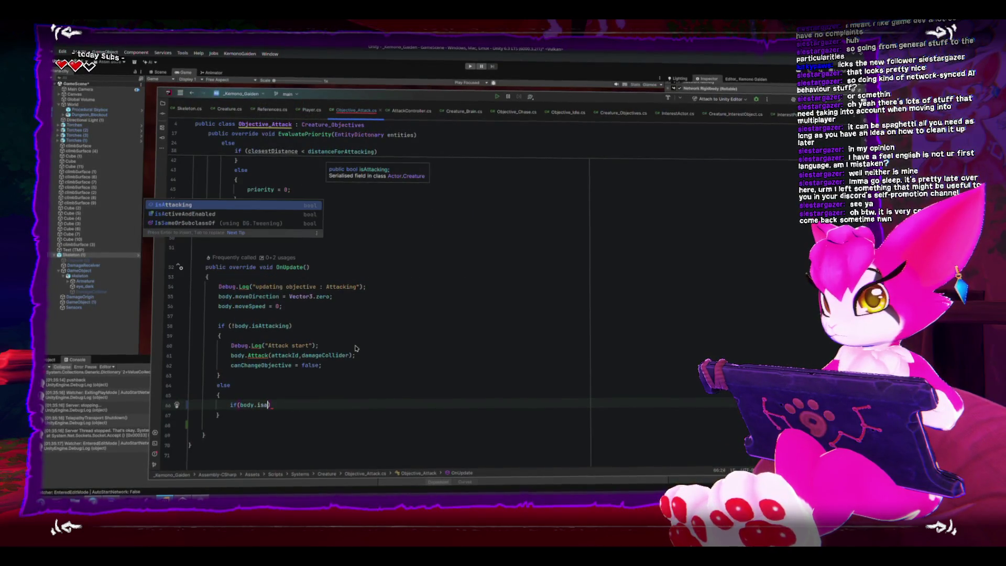
key("Return")
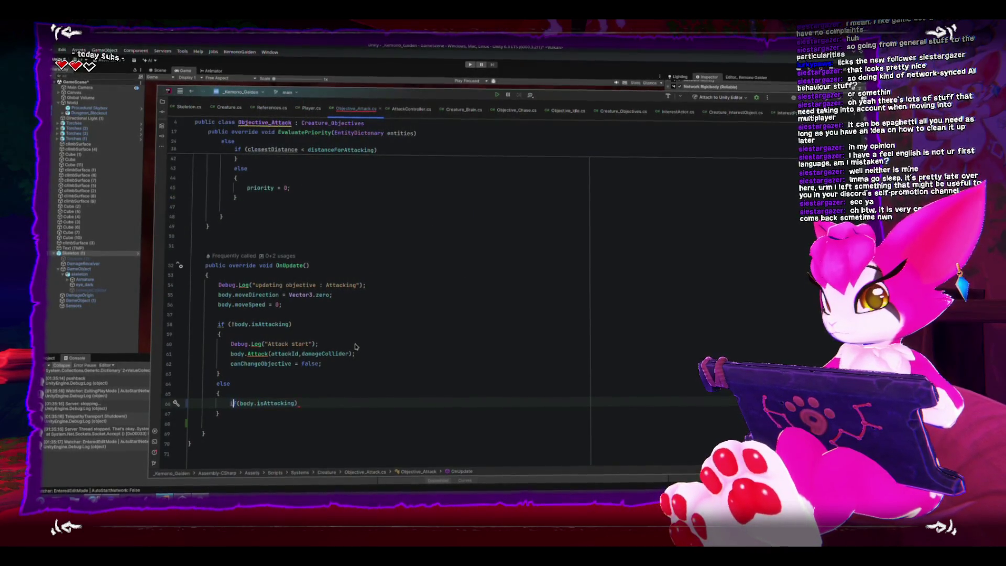
type("!")
key("End")
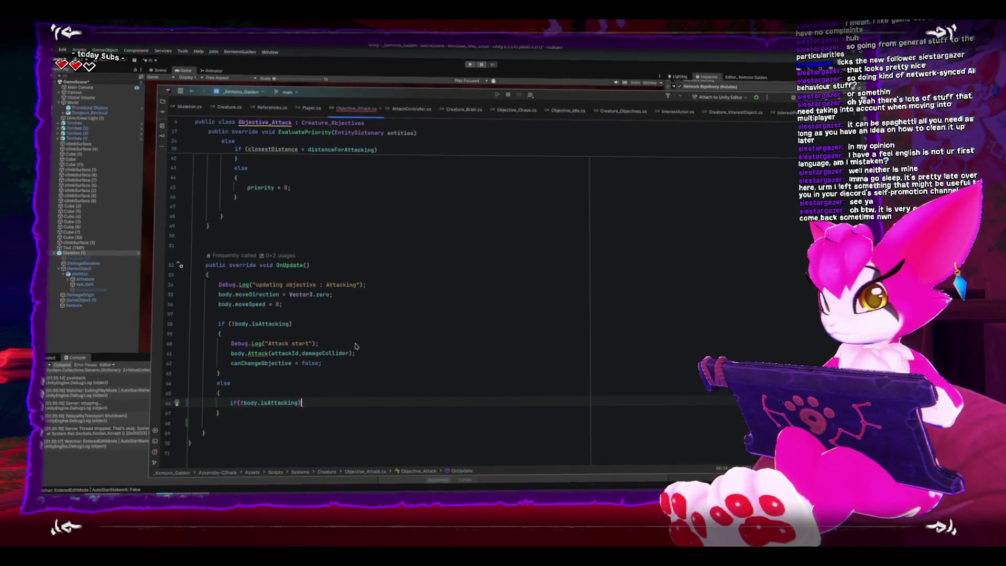
type("{")
key("Return")
type("canC")
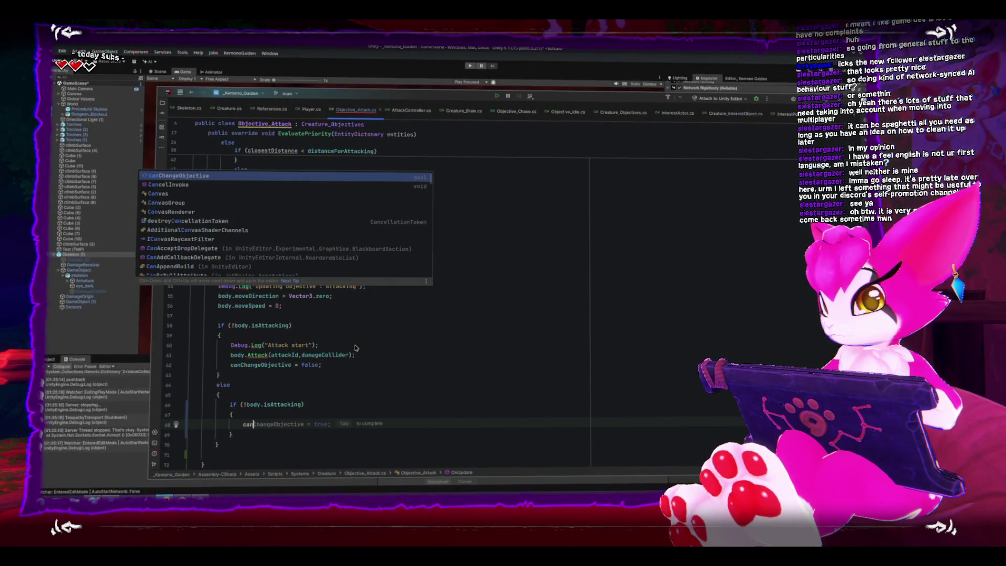
key("Return")
type("= true;")
Step: Remove the negation so the inner check is if (body.isAttacking), setting canChangeObjective to false
key("Up")
key("Up")
key("Up")
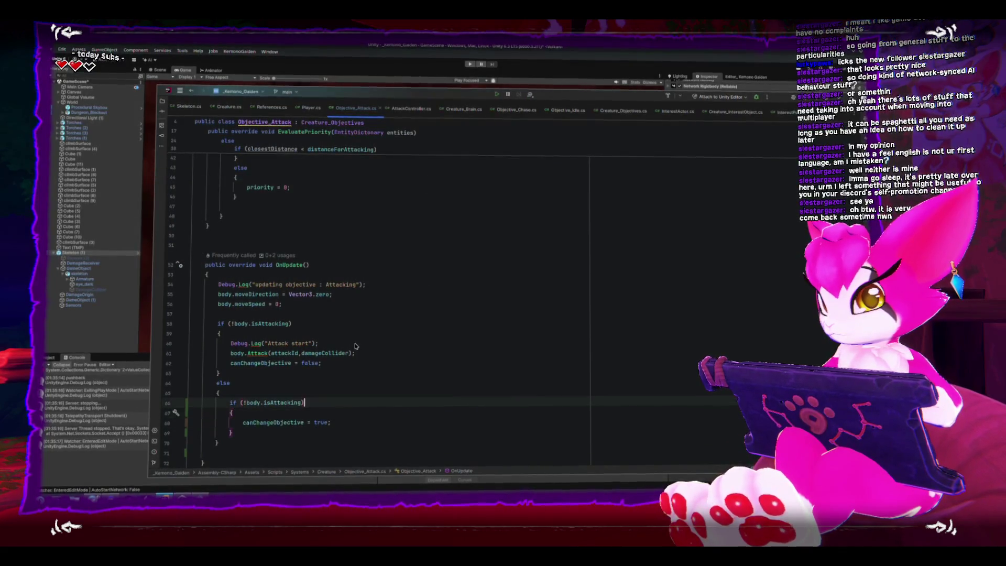
key("Down")
key("Down")
key("Down")
key("Up")
key("Up")
key("Up")
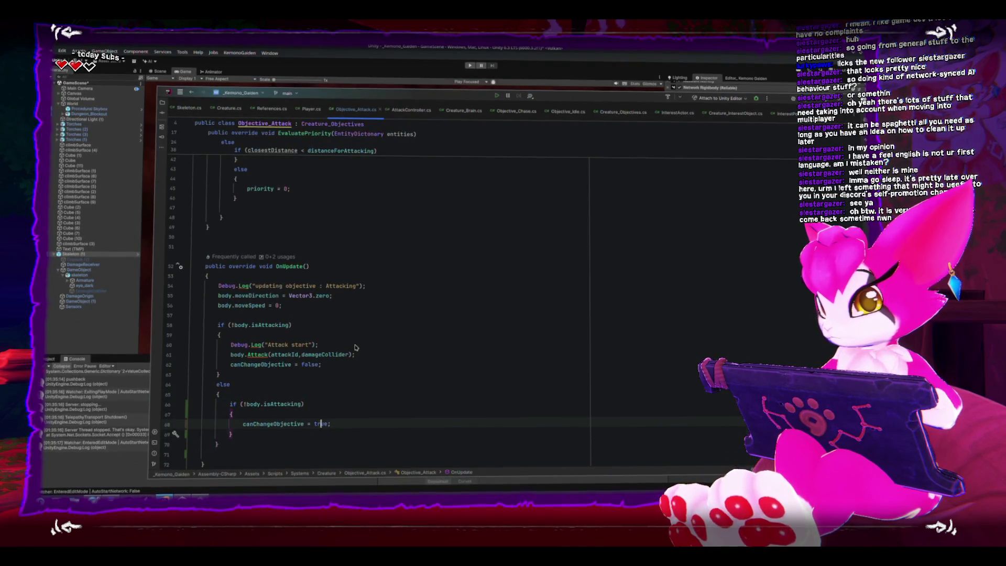
key("Right")
key("Right")
key("Right")
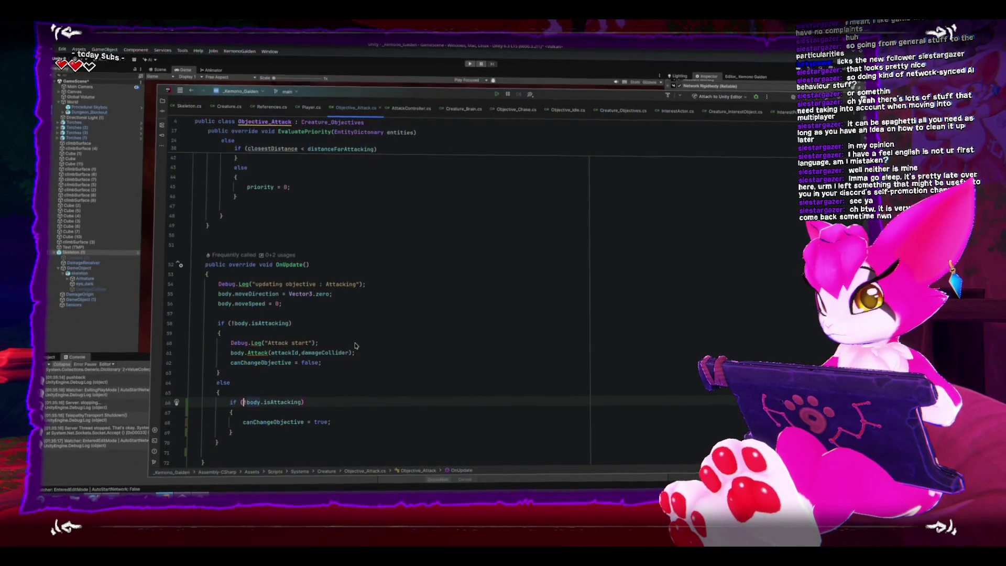
key("Down")
key("Down")
key("shift+End")
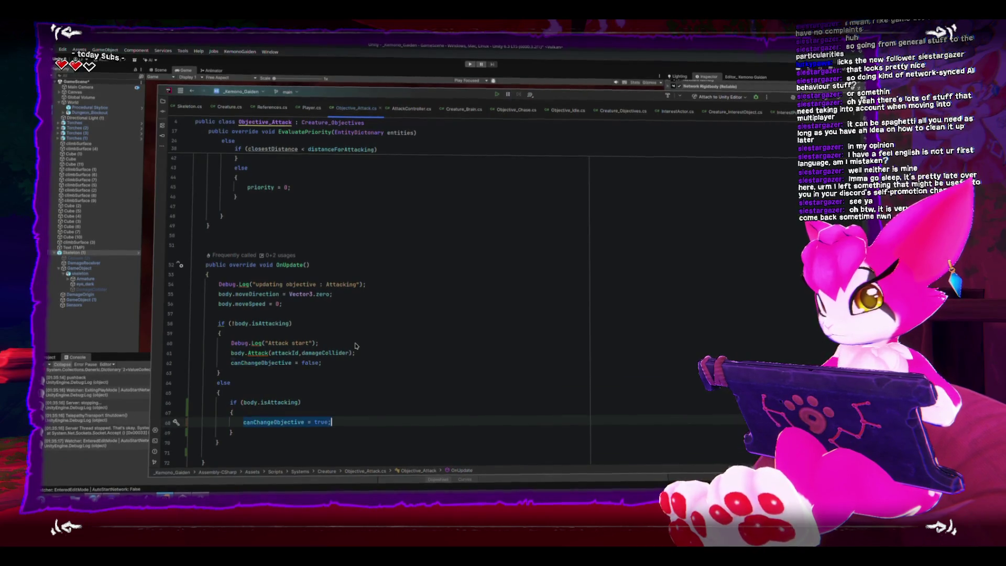
key("End")
key("BackSpace")
key("BackSpace")
key("BackSpace")
type("f")
key("Tab")
Step: Add an inner else { canChangeObjective = true; } after the isAttacking block, then return to Unity
key("Down")
key("Return")
type("else")
key("Return")
type("{")
key("Return")
type("canChangeObjective = false;")
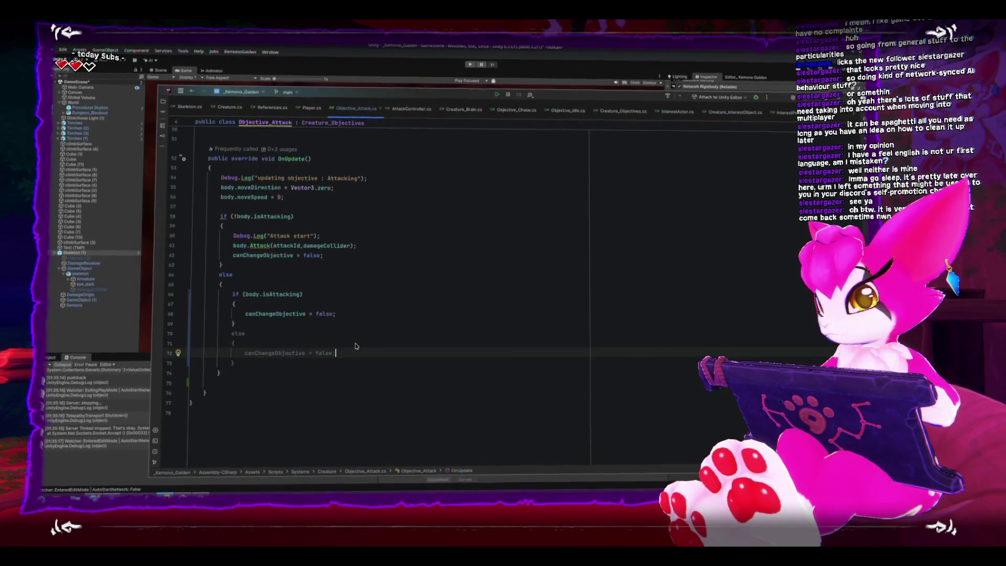
key("BackSpace")
key("BackSpace")
key("BackSpace")
type("true")
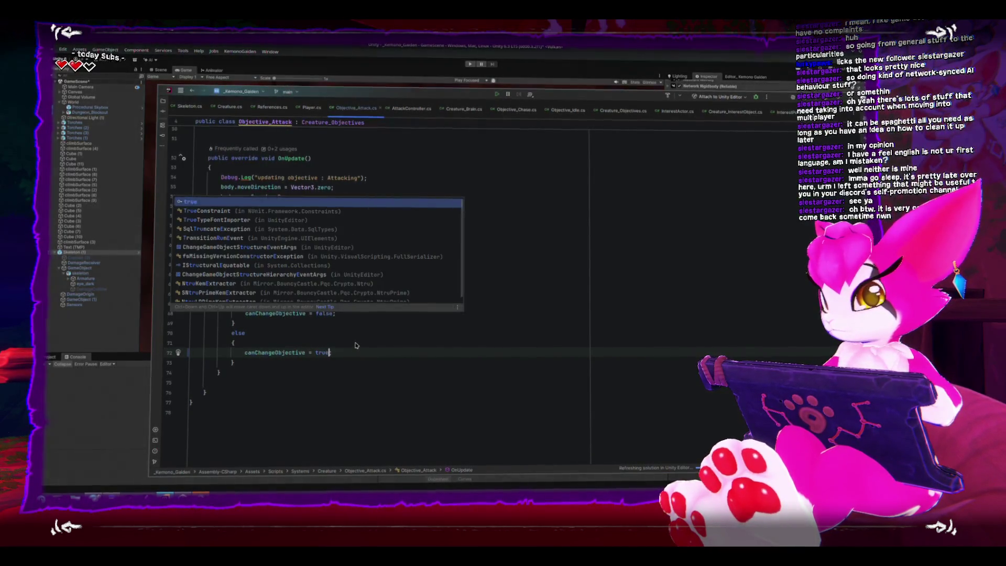
type(";")
key("Down")
key("Down")
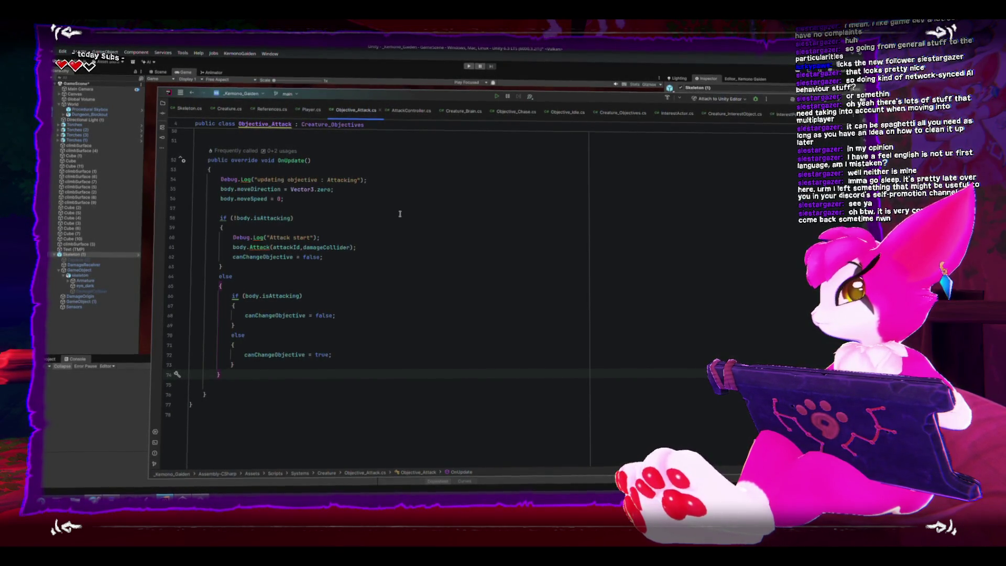
left_click(469, 65)
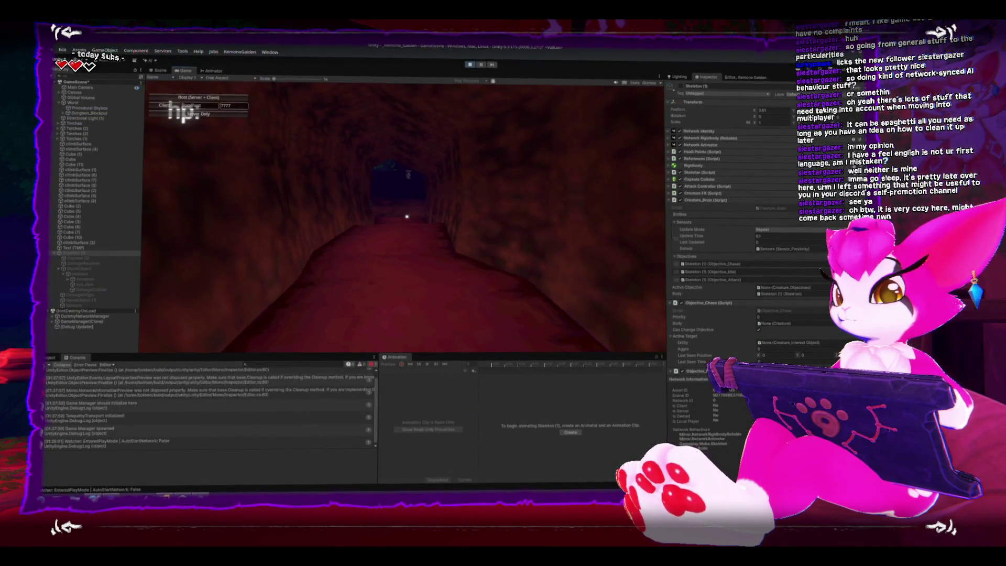
Step: Clear the Console, play-test as host, then stop play mode and return to Rider's OnUpdate
left_click(48, 364)
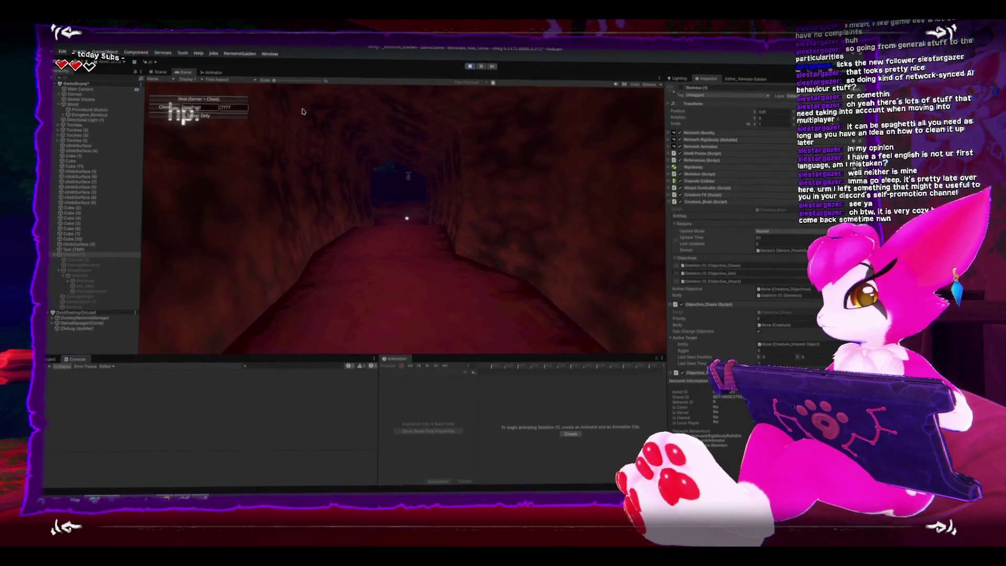
left_click(201, 101)
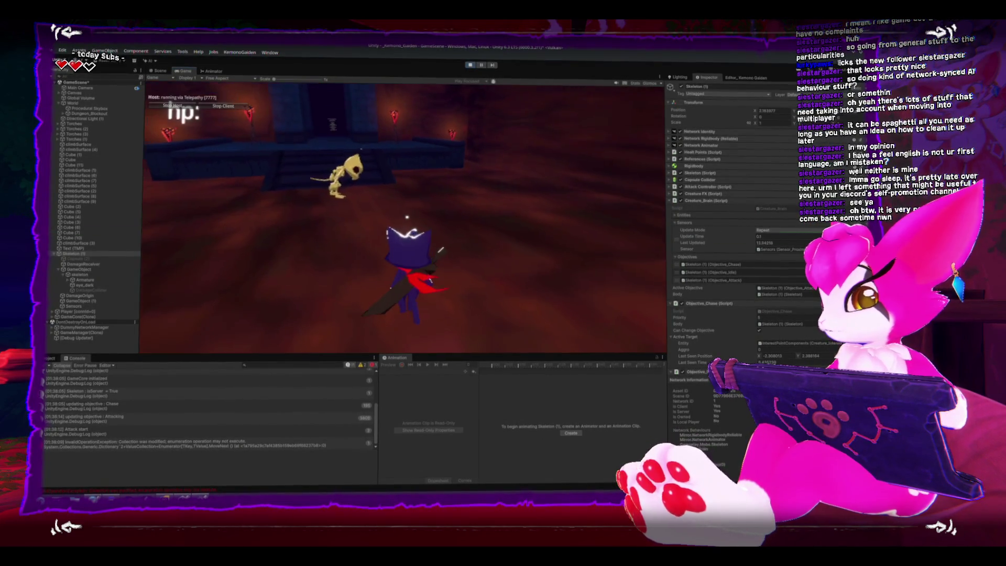
key("Escape")
scroll(681, 275, "down", 5)
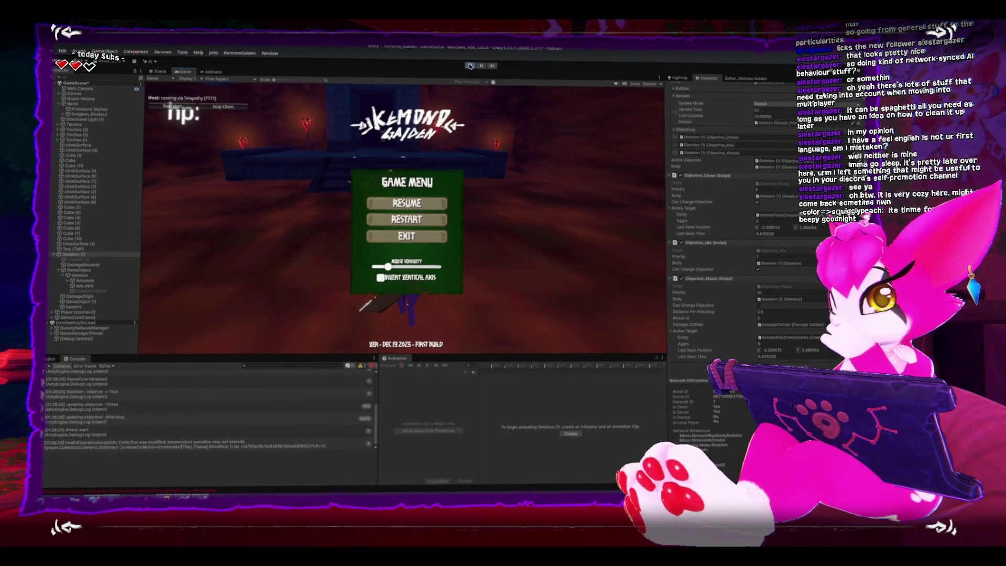
left_click(470, 65)
key("alt+Tab")
scroll(408, 384, "up", 3)
Step: Try adding an if(activeTarget) condition above the attacking check, then remove it again
scroll(407, 384, "up", 9)
scroll(408, 383, "down", 10)
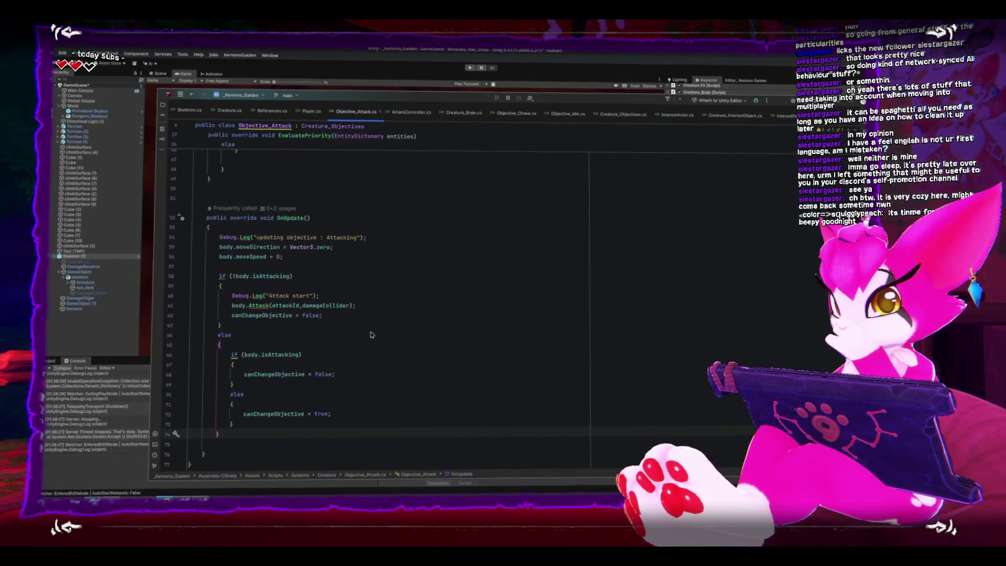
left_click(313, 284)
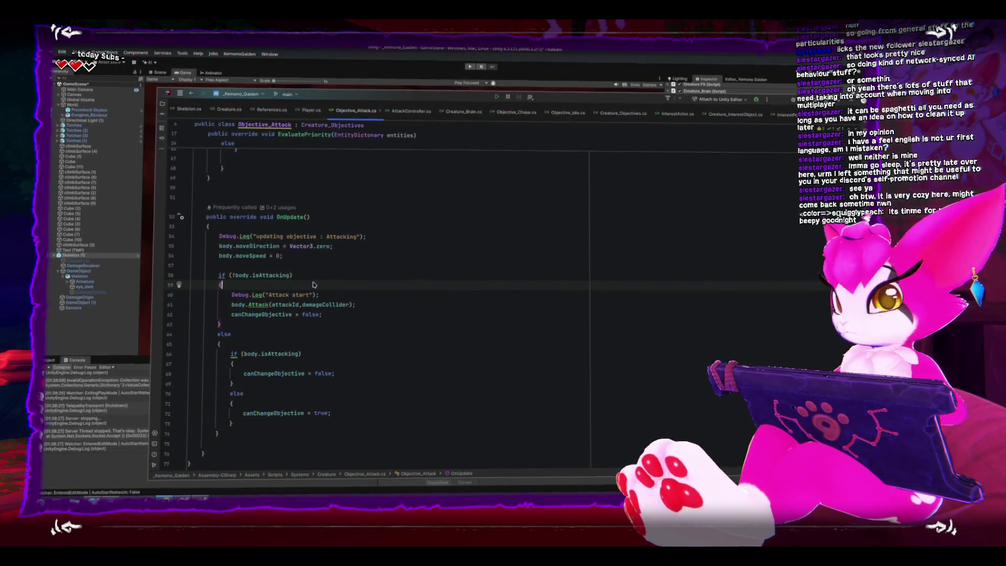
key("Up")
key("Up")
key("Return")
type("if(activeTarget")
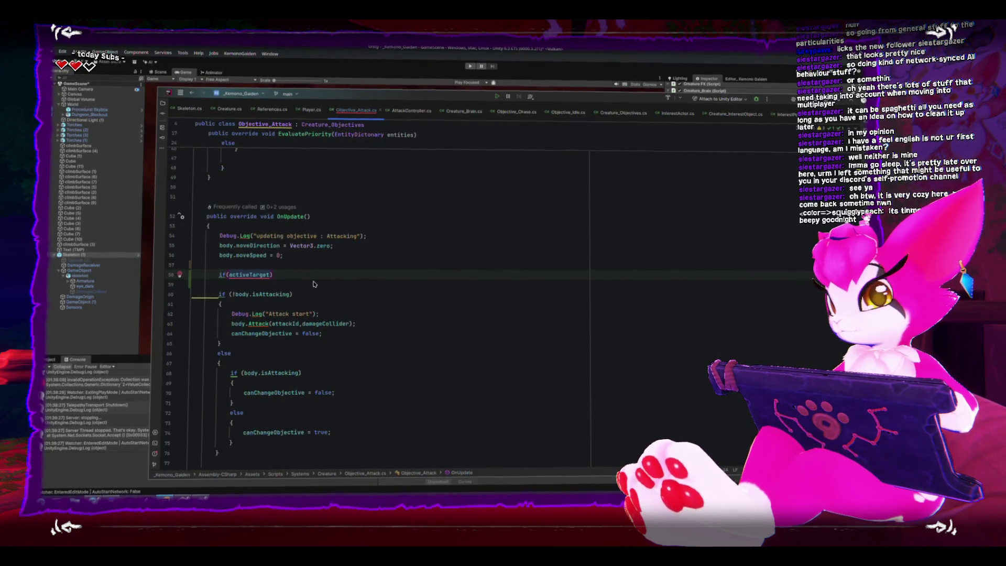
key("ctrl+BackSpace")
key("ctrl+BackSpace")
key("ctrl+BackSpace")
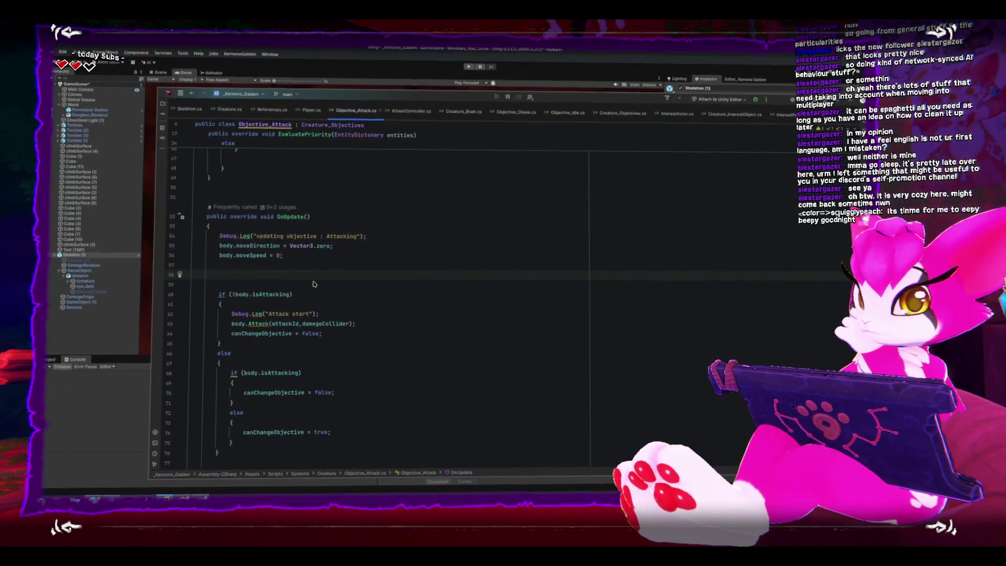
Step: Select and delete the else block (lines 66–76) from OnUpdate
scroll(292, 293, "down", 3)
mouse_move(220, 376)
left_mouse_down()
mouse_move(191, 287)
mouse_move(178, 279)
left_mouse_up()
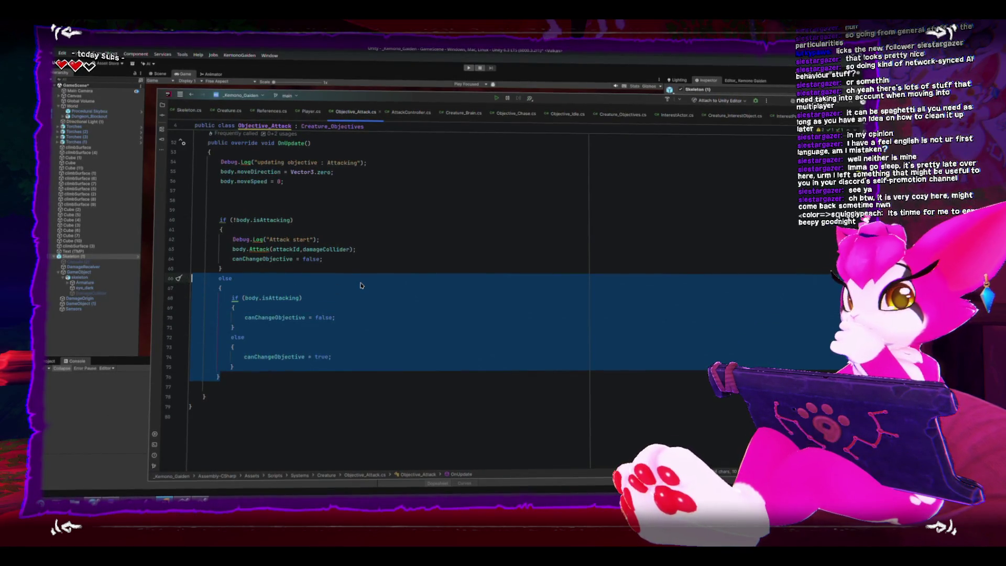
key("Delete")
left_click(336, 327)
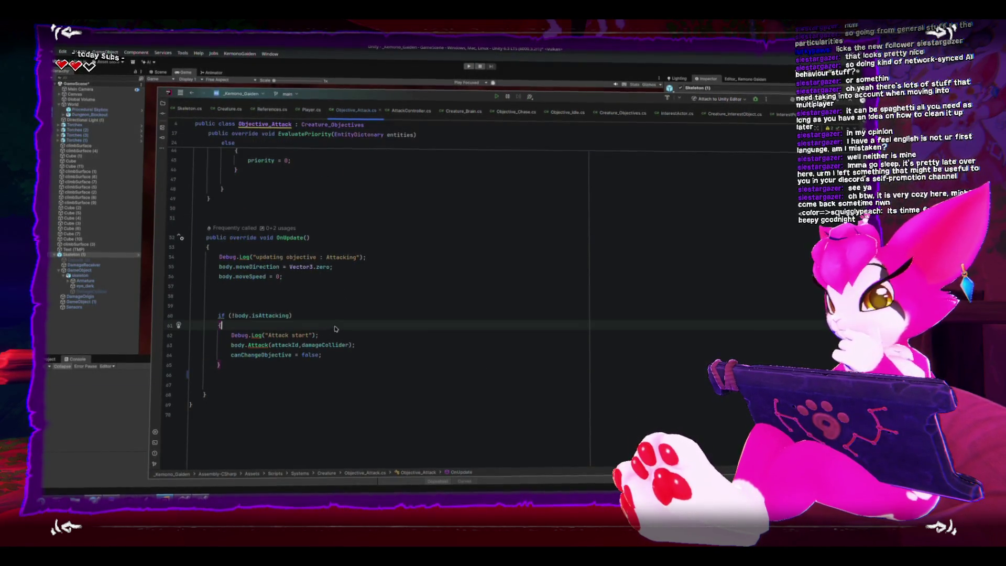
Step: Replace the Attack start log line with an if on Vector3.Distance(activeTarget.lastSeenPosition, …) < distanceForAttacking
key("Down")
key("shift+End")
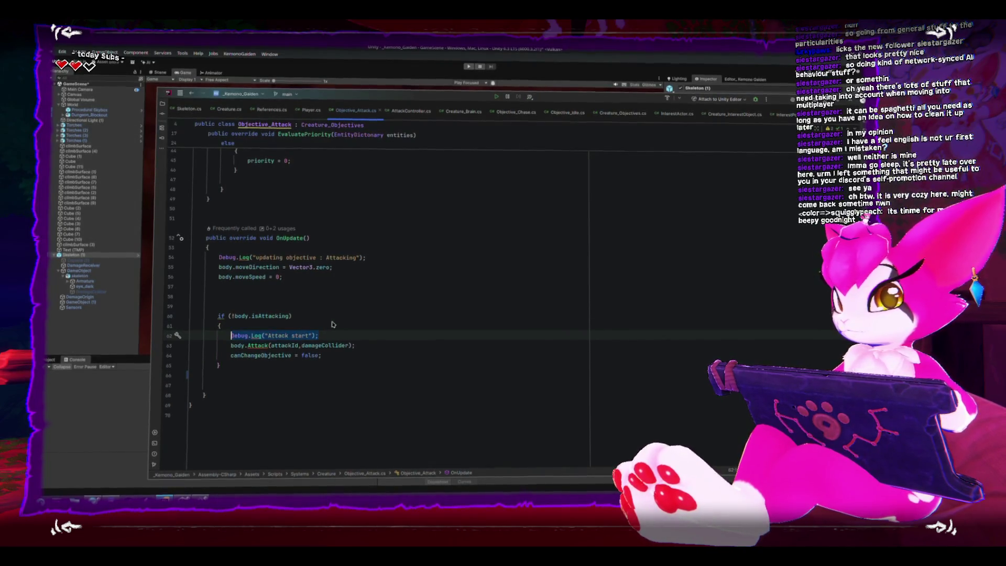
key("BackSpace")
type("if(")
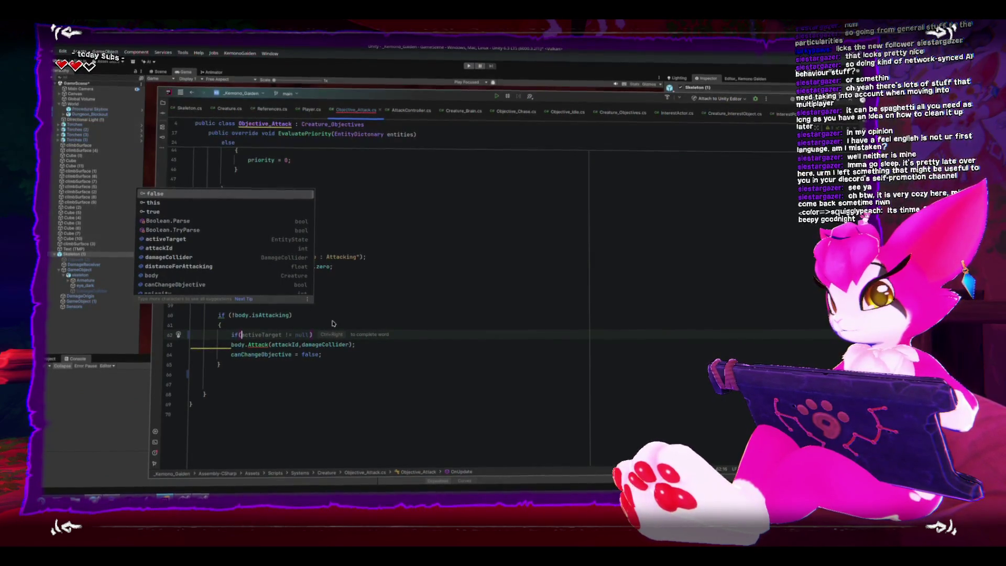
type("ac")
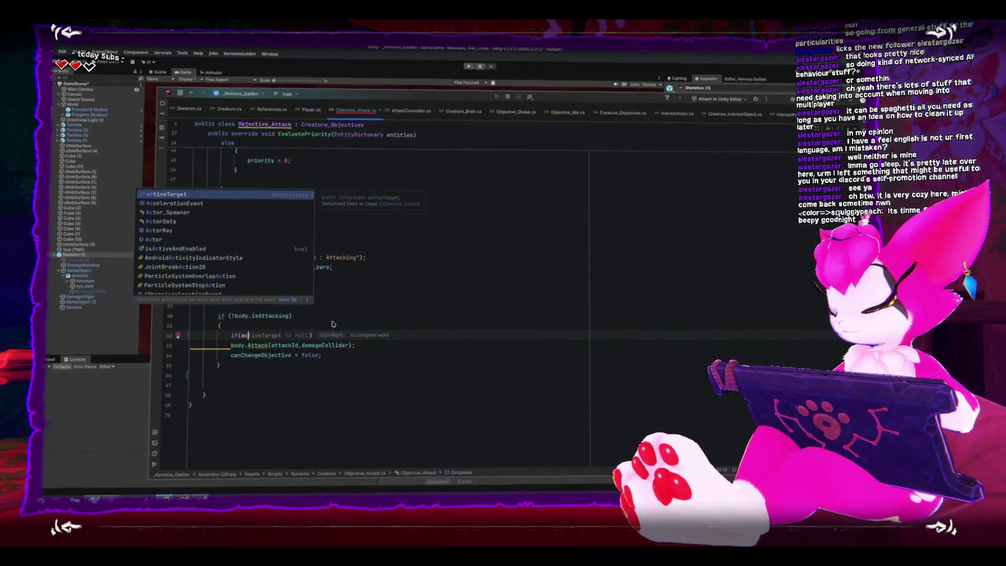
type("tiveTarge")
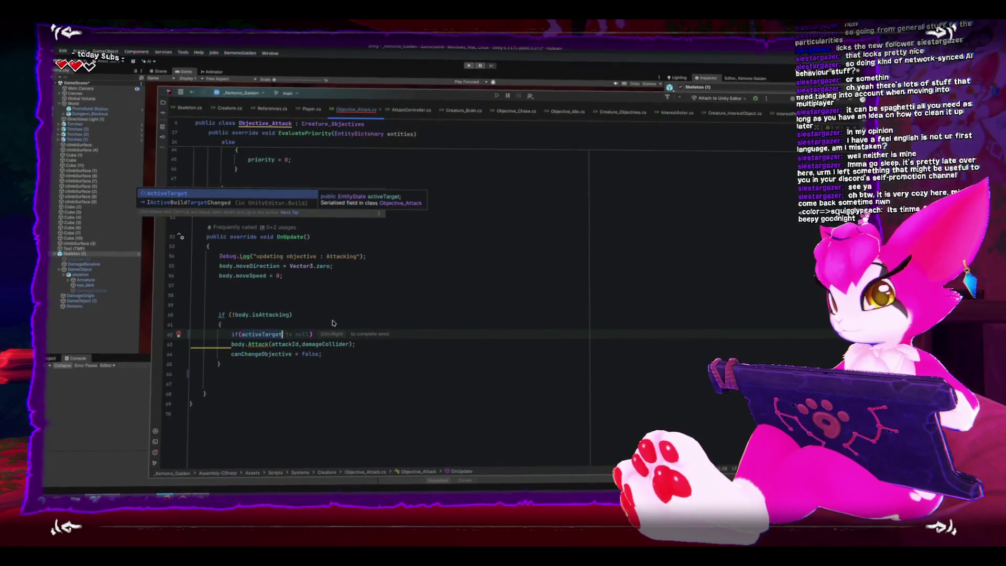
key("Escape")
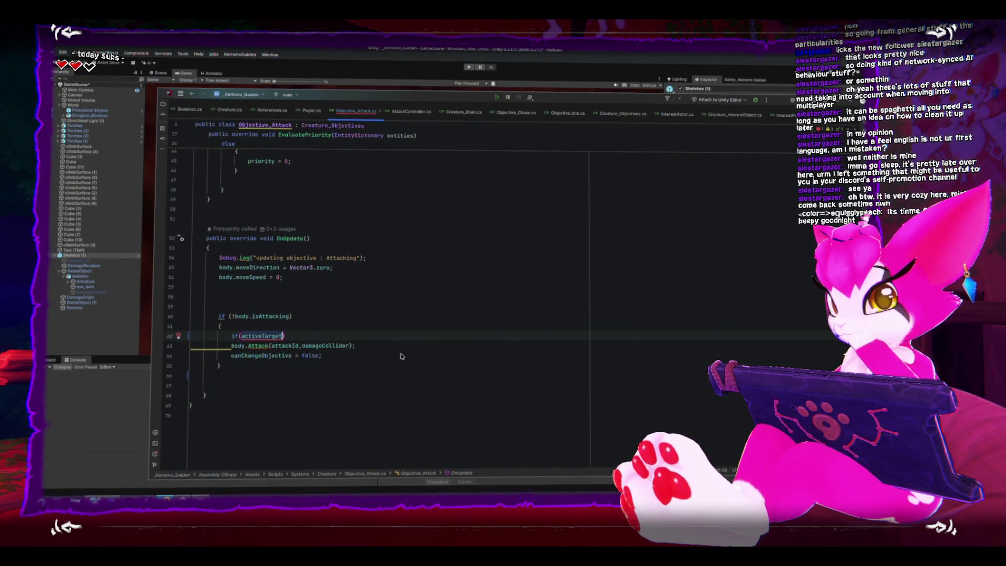
scroll(393, 356, "up", 4)
scroll(389, 356, "up", 4)
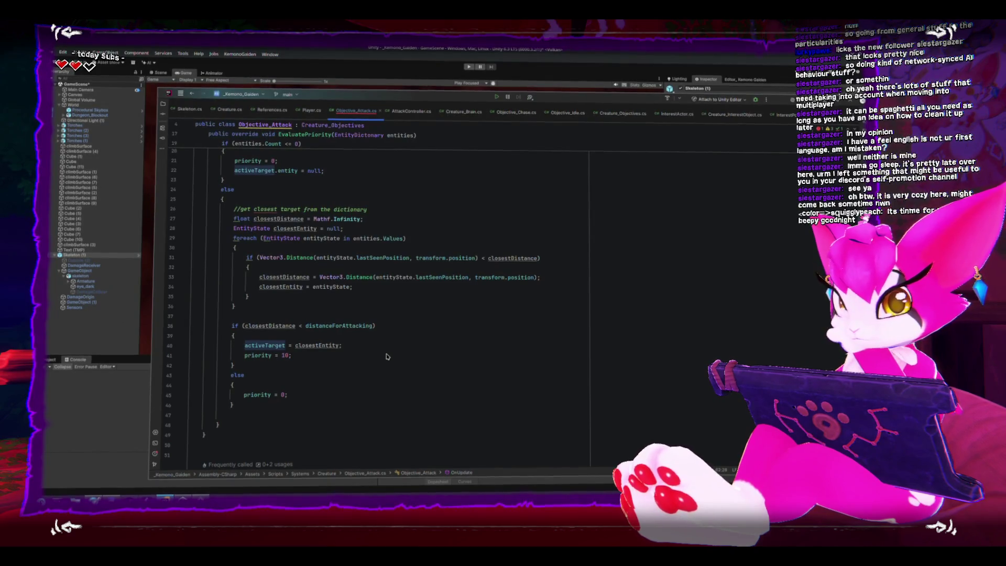
scroll(386, 353, "down", 7)
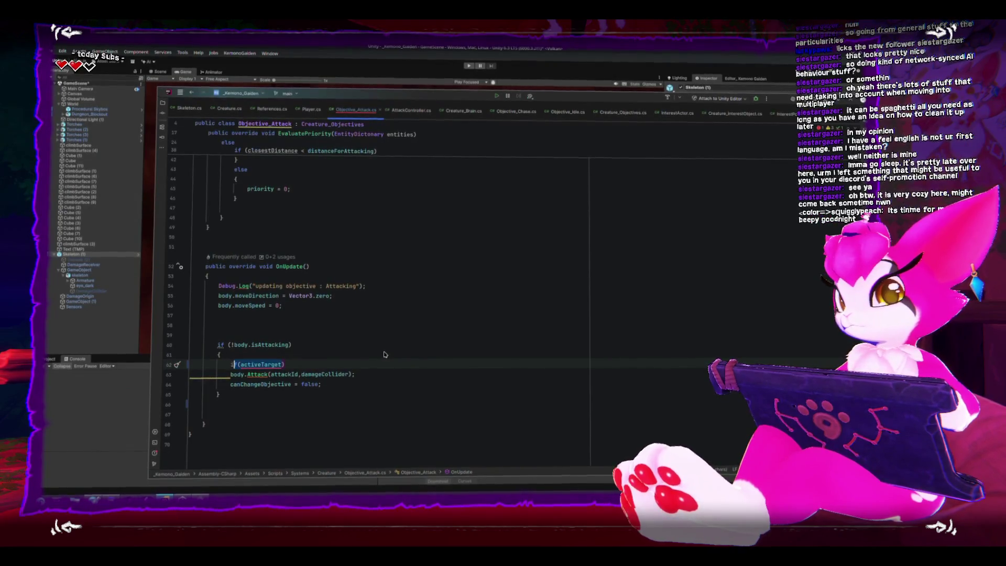
type("ifVector")
type("3.Dist")
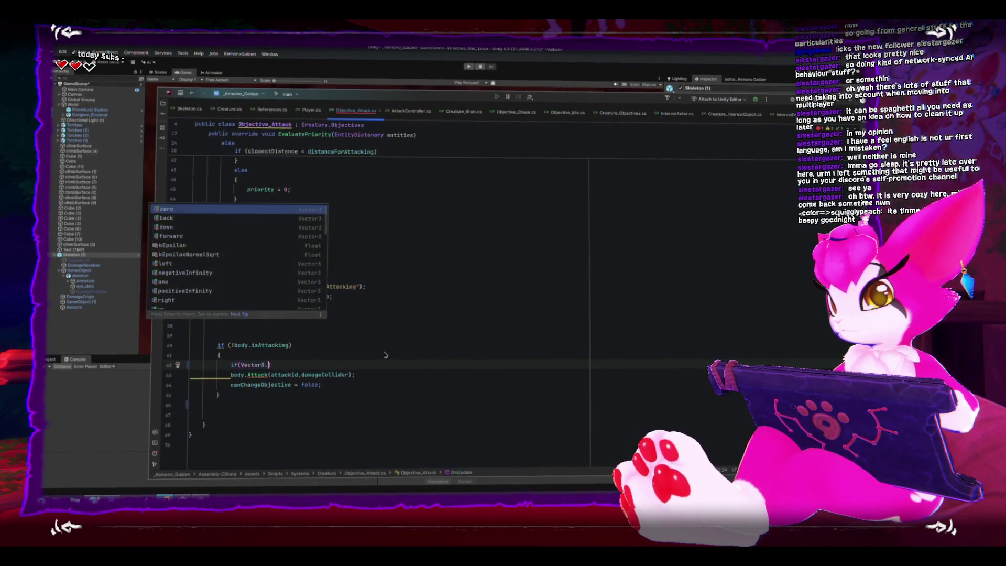
key("Return")
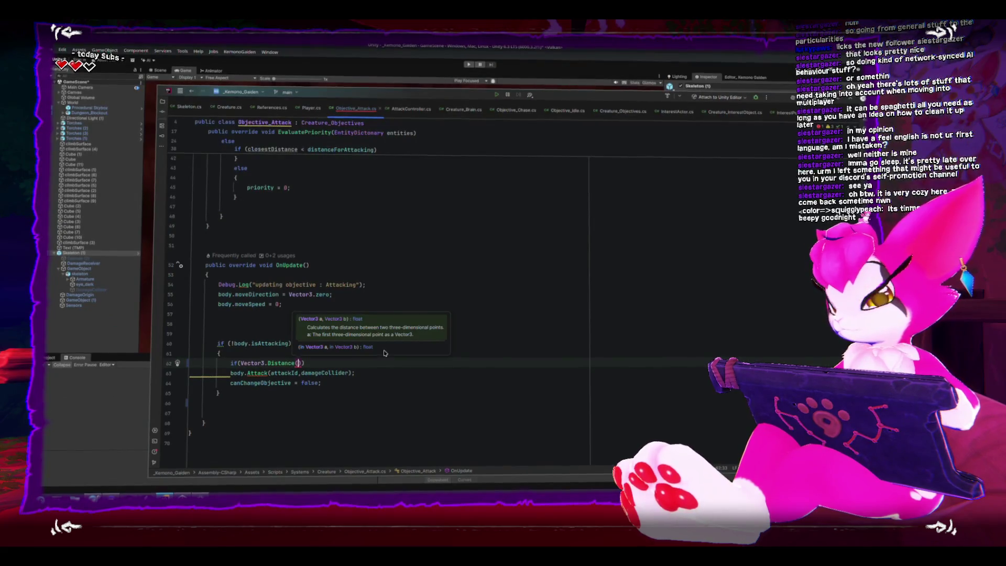
type("activeTarget.la")
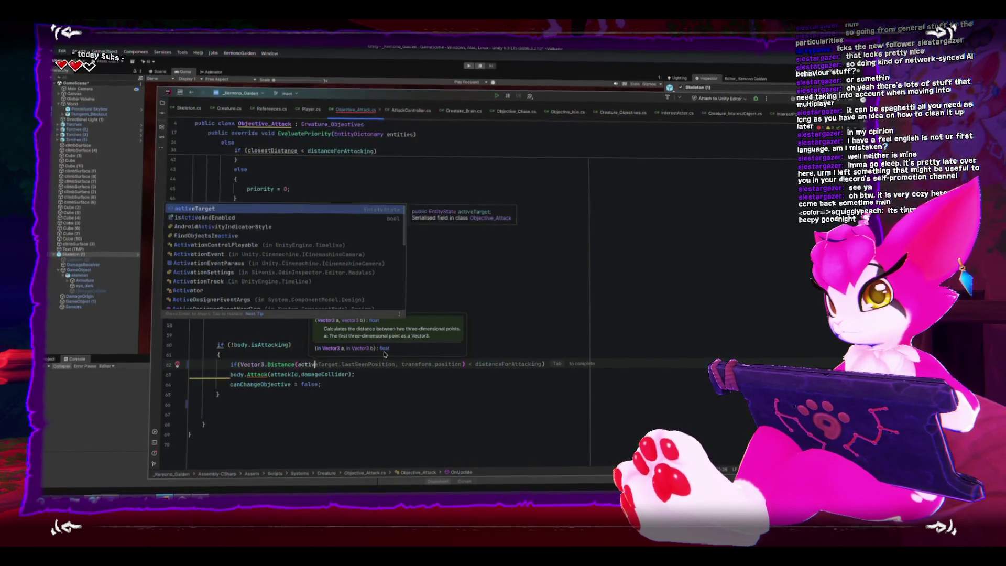
key("Return")
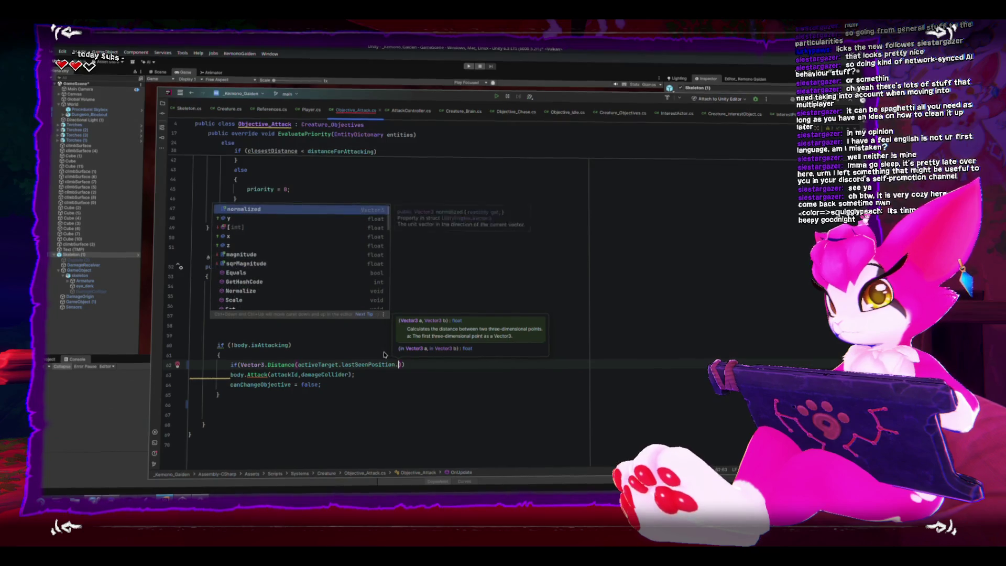
type(",")
key("Tab")
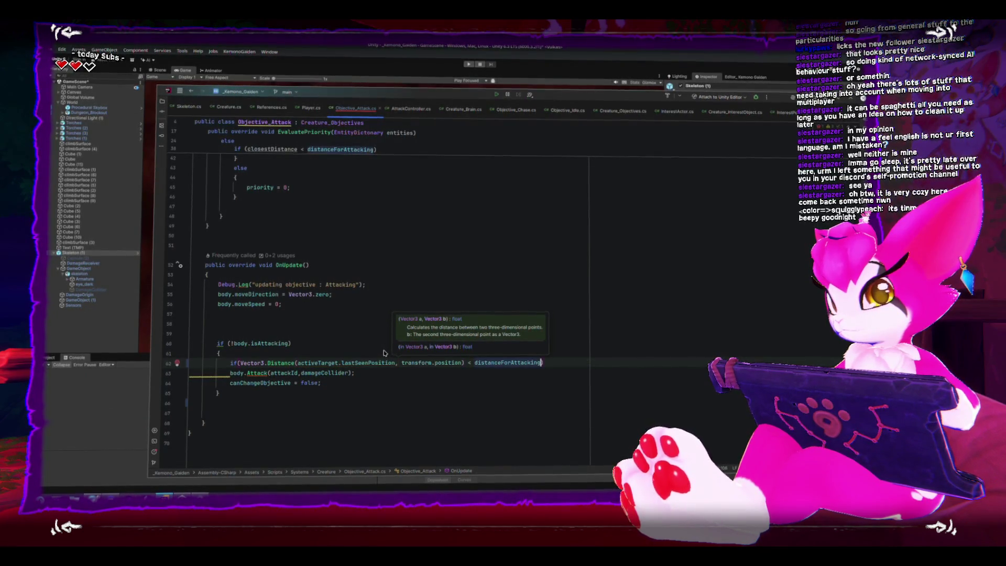
Step: Move body.Attack and canChangeObjective = false into the range-check block
type("{")
key("Return")
key("Down")
key("Down")
key("Down")
key("shift+Up")
key("shift+Home")
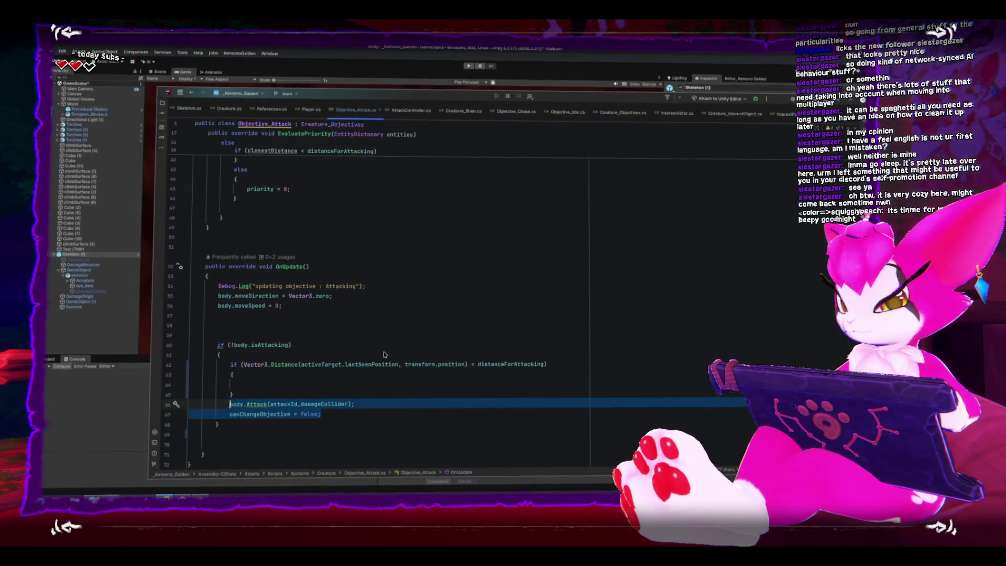
key("alt+shift+Up")
key("alt+shift+Up")
key("Down")
key("Down")
key("BackSpace")
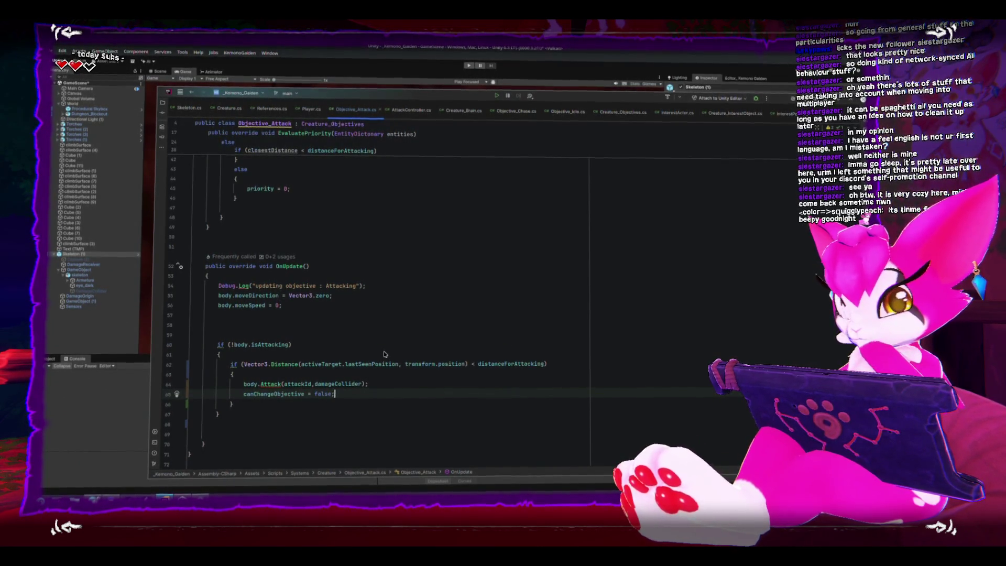
Step: Add else { canChangeObjective = true; } after the range check, then switch to Unity
key("Down")
key("Return")
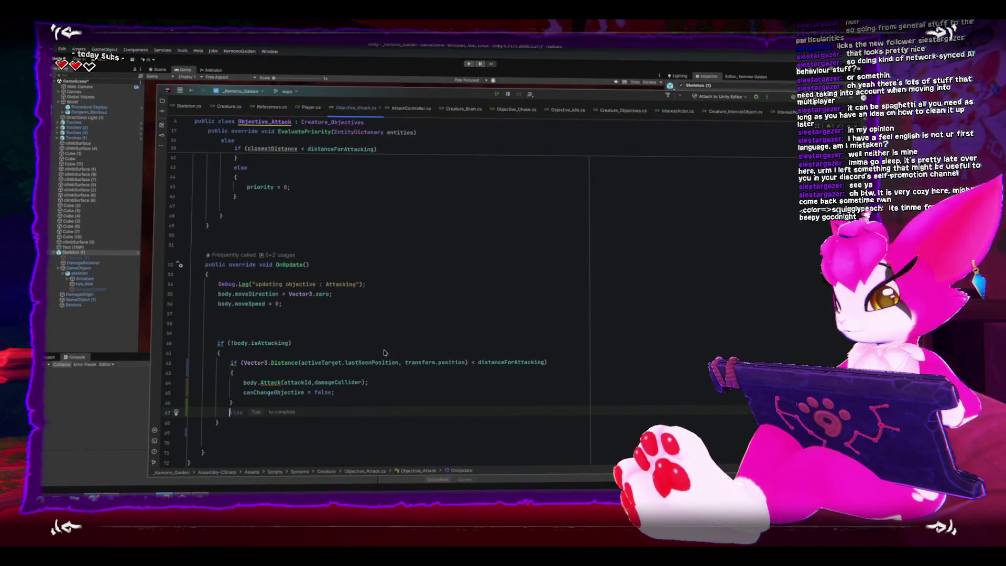
type("else{P")
key("BackSpace")
key("Return")
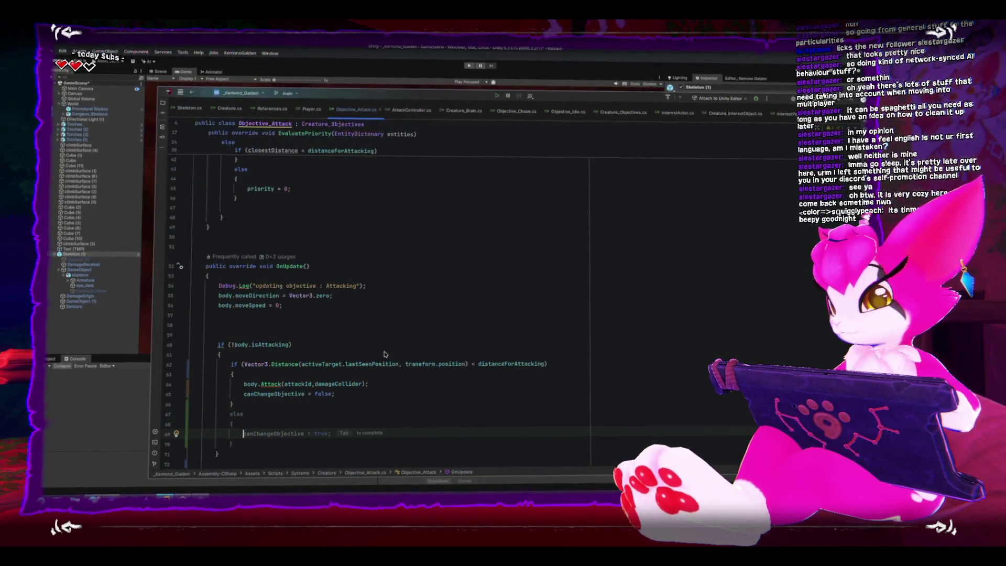
key("Tab")
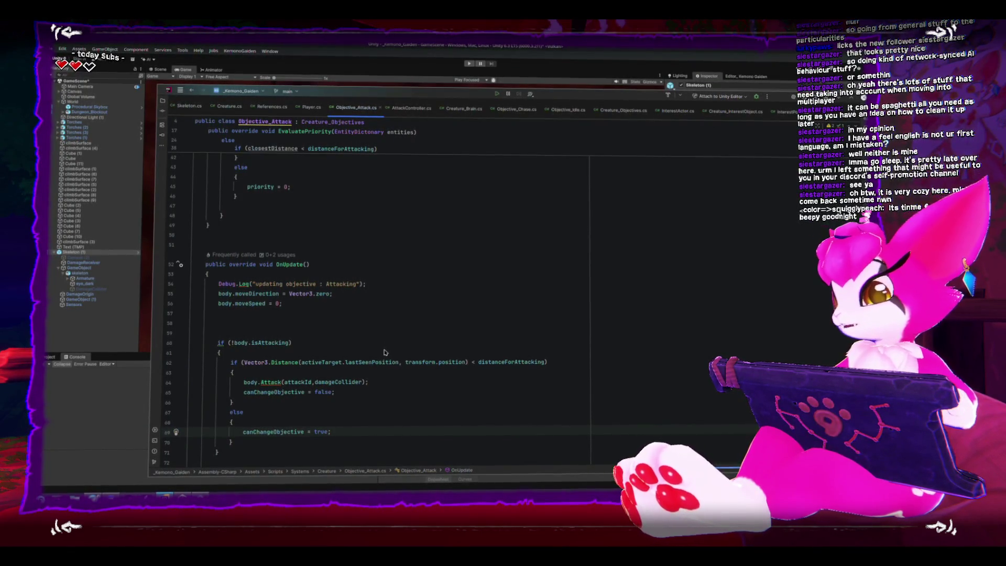
left_click(105, 328)
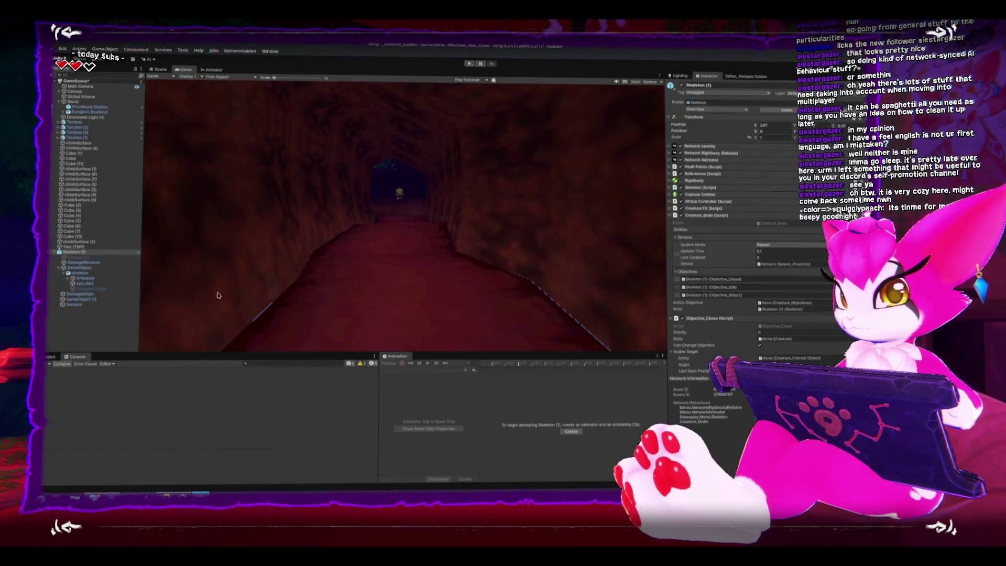
Step: Play-test as host against the skeleton, then stop play mode and clear the Console
left_click(468, 67)
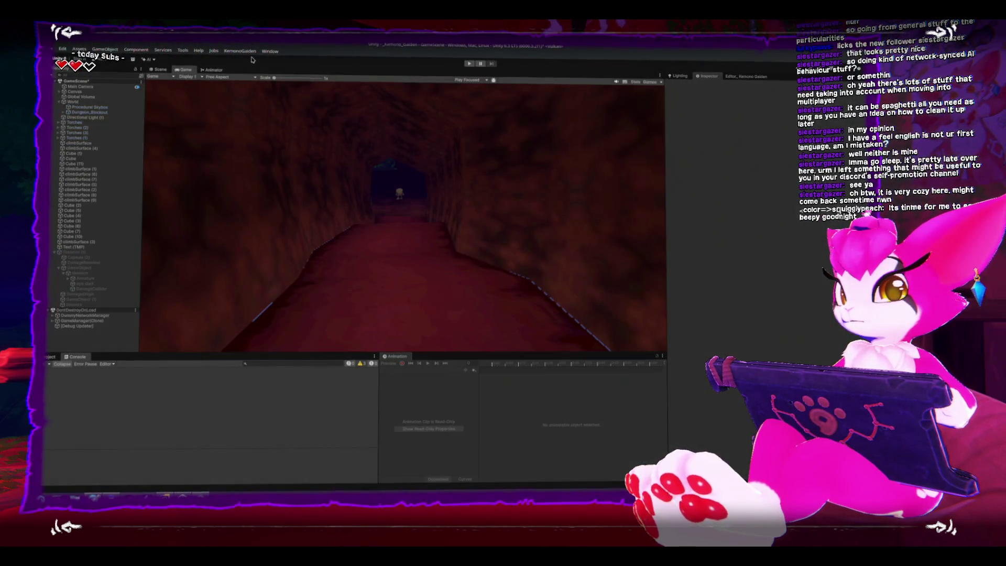
left_click(226, 99)
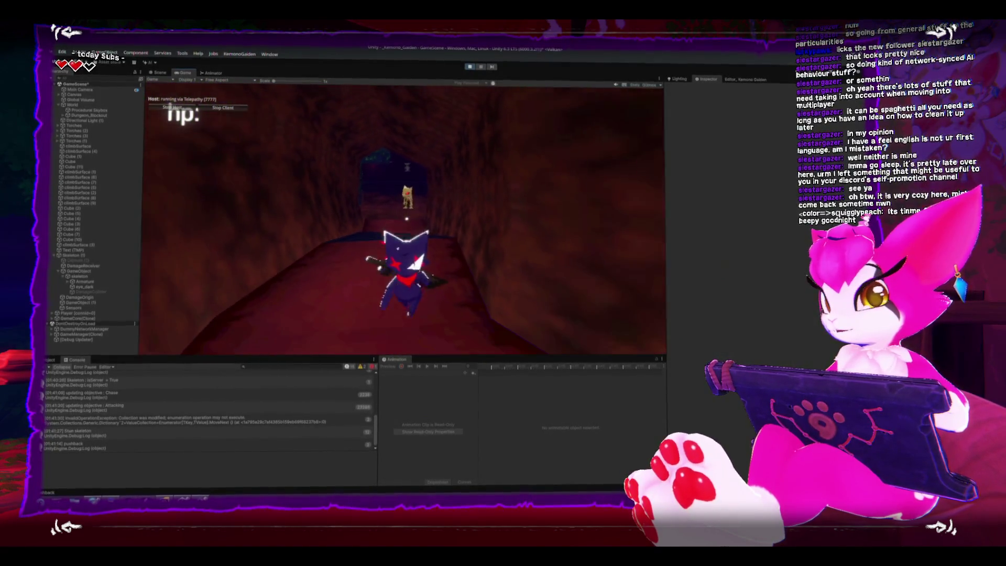
key("Escape")
left_click(470, 67)
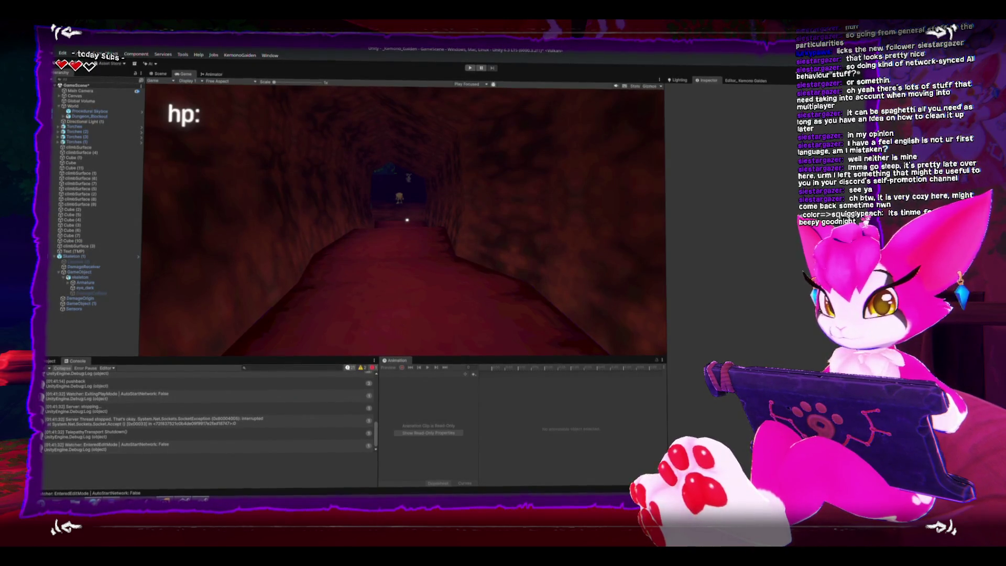
left_click(52, 368)
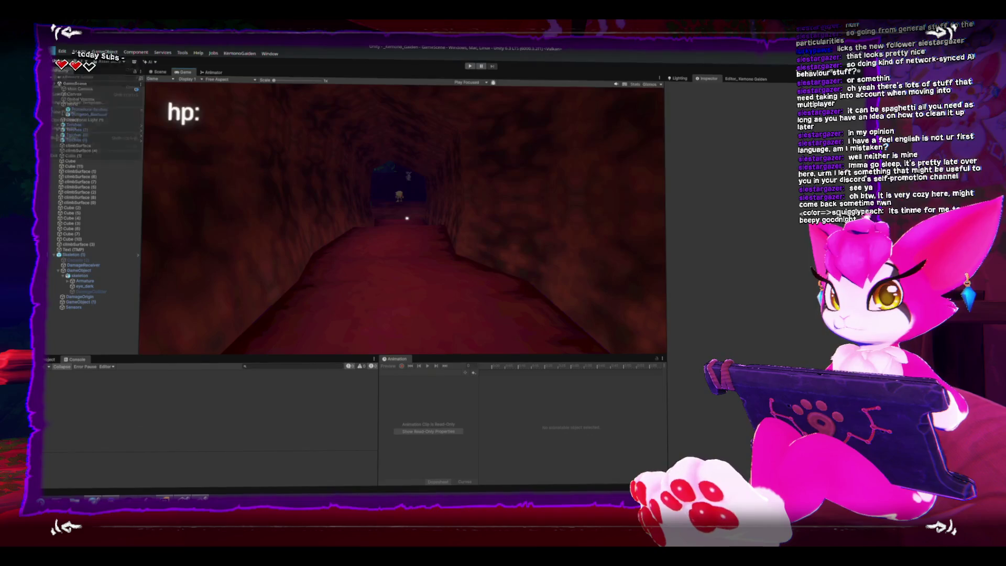
Step: Build the Windows player into the _KemonoGaidenBuilds/KemonoBuild folder from Build Profiles
left_click(94, 141)
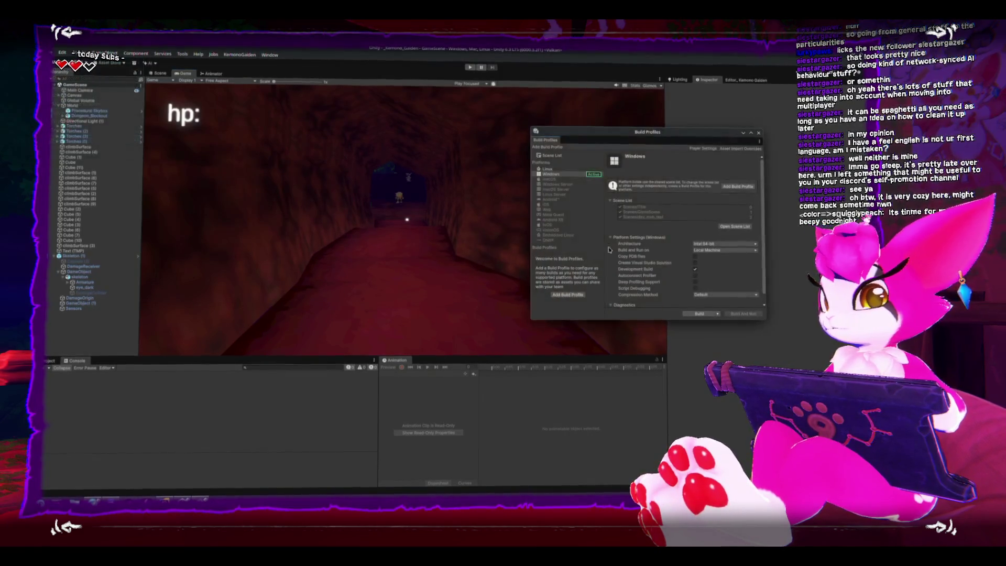
left_click(700, 314)
left_click(526, 128)
left_click(421, 157)
left_click(419, 148)
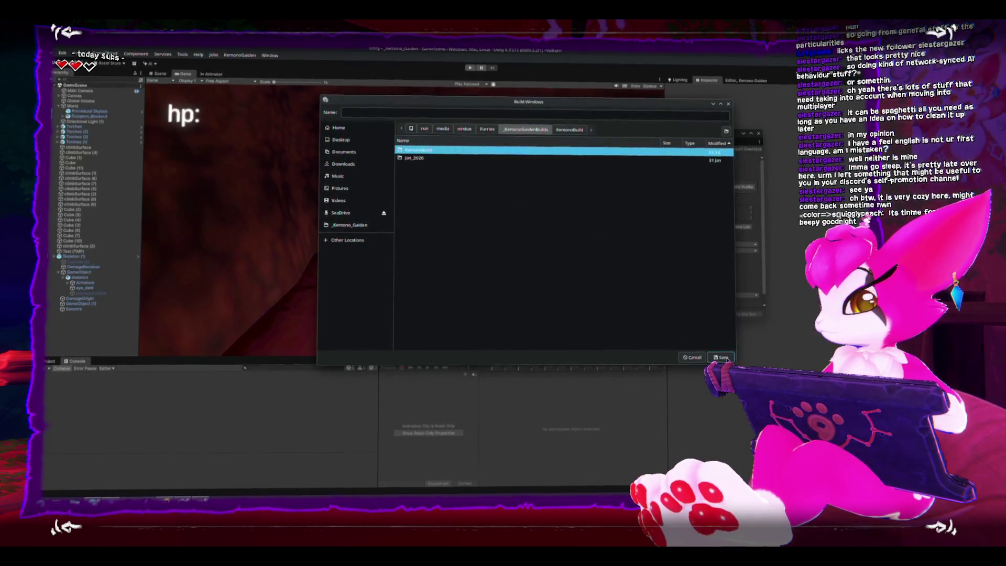
left_click(721, 358)
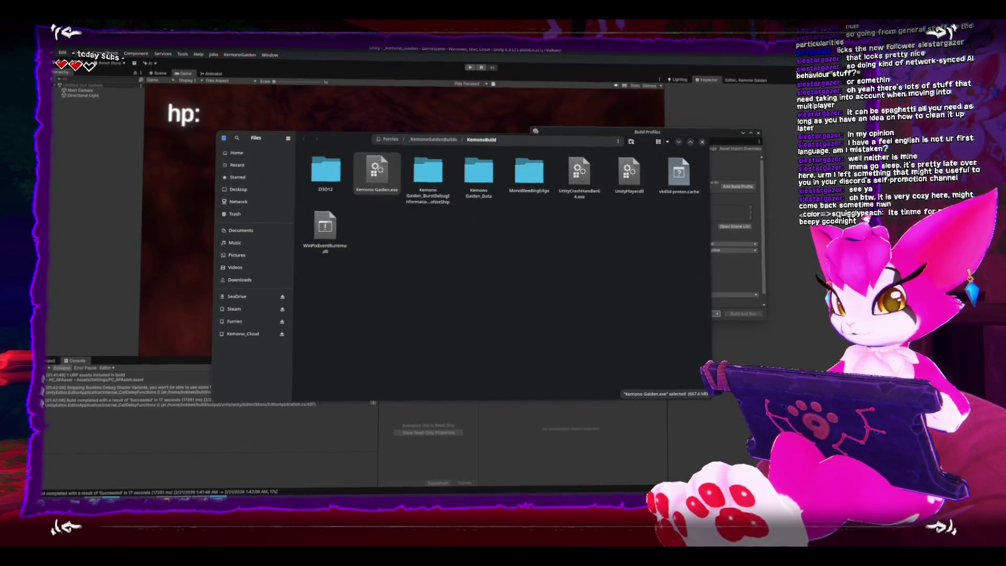
Step: Quit the running Kemono Gaiden game and launch the freshly built version
left_click(450, 238)
left_click(594, 270)
left_click(451, 241)
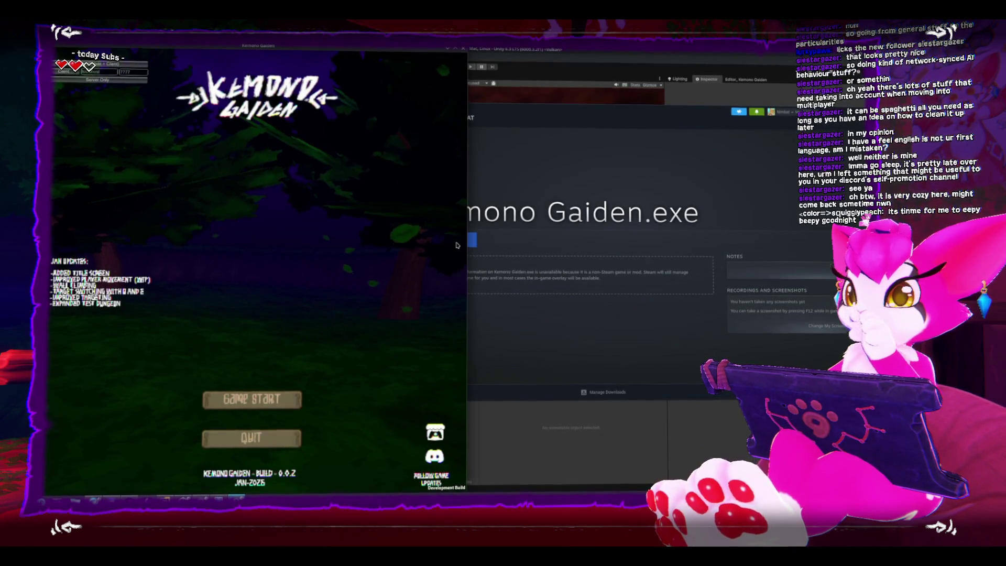
Step: Close Build Profiles and join the editor's host as a Client from the built game
left_click(599, 93)
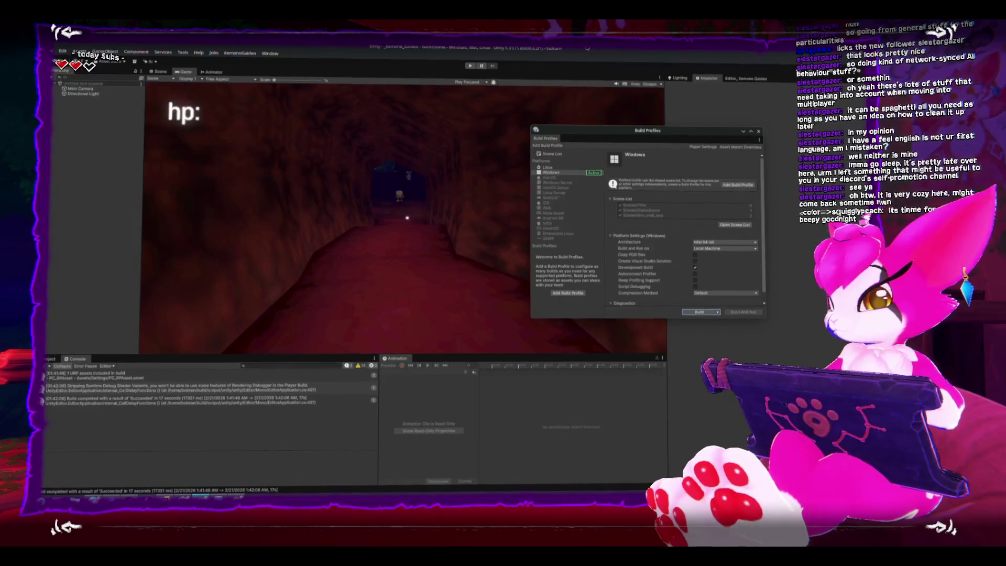
left_click(757, 131)
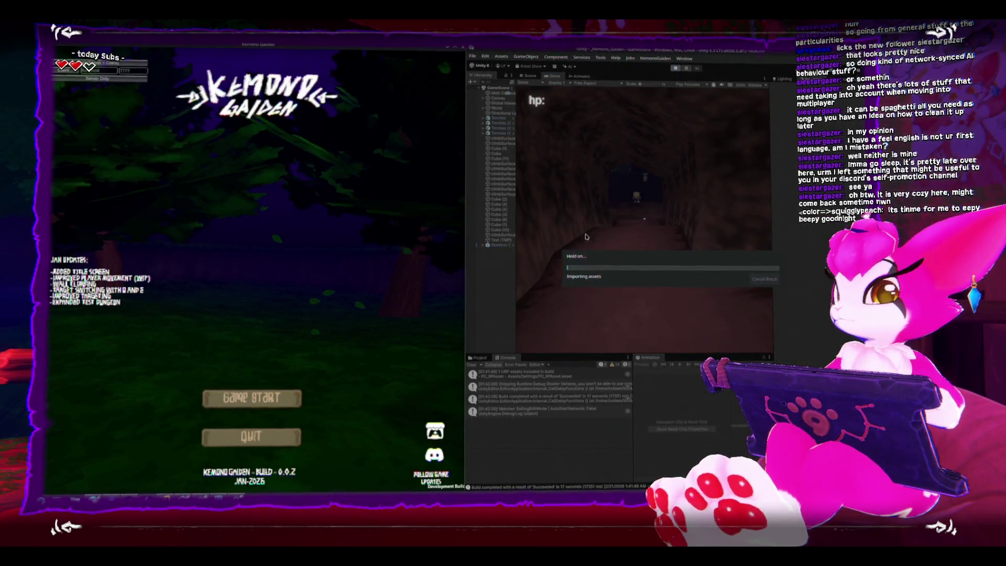
left_click(144, 64)
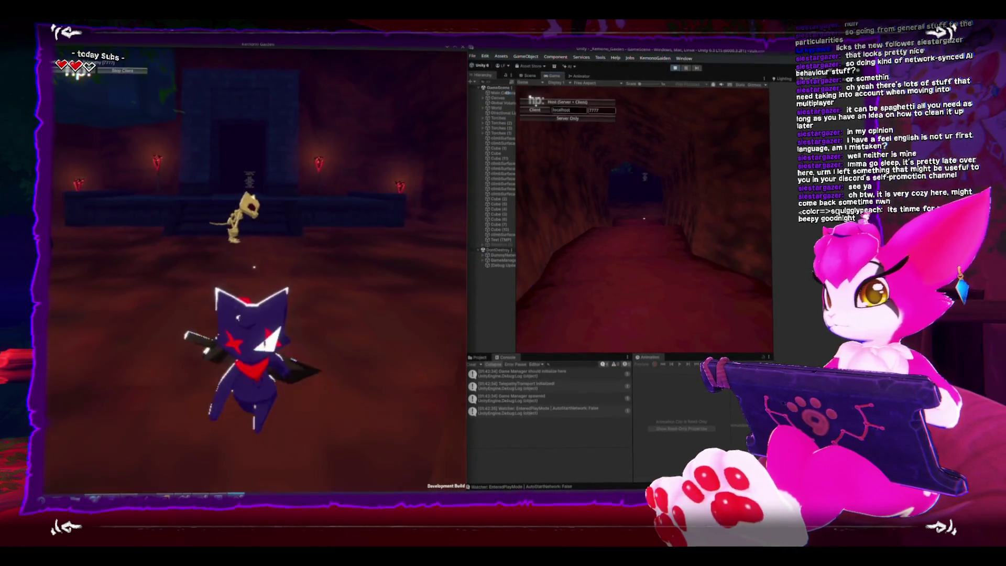
key("Escape")
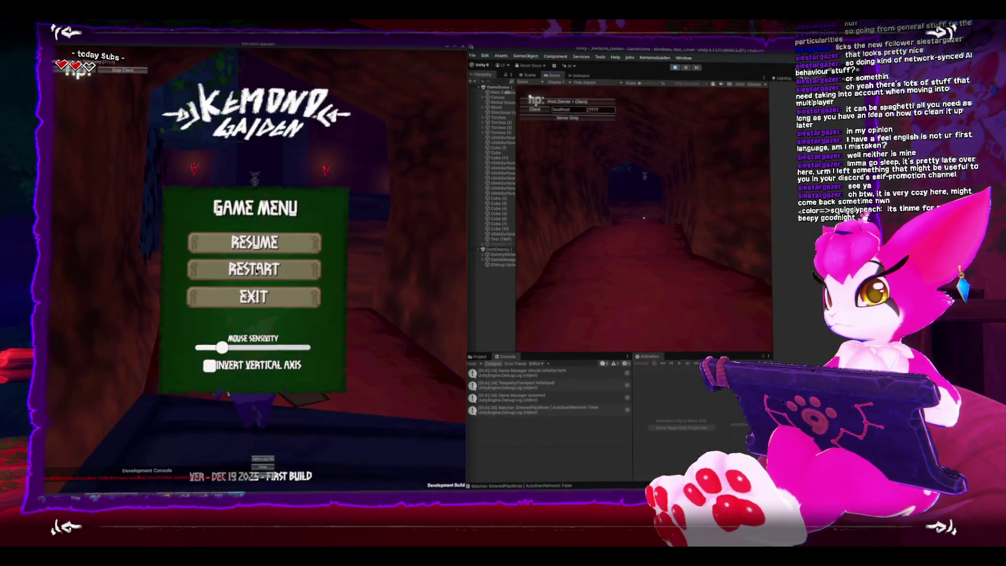
key("Escape")
key("Escape")
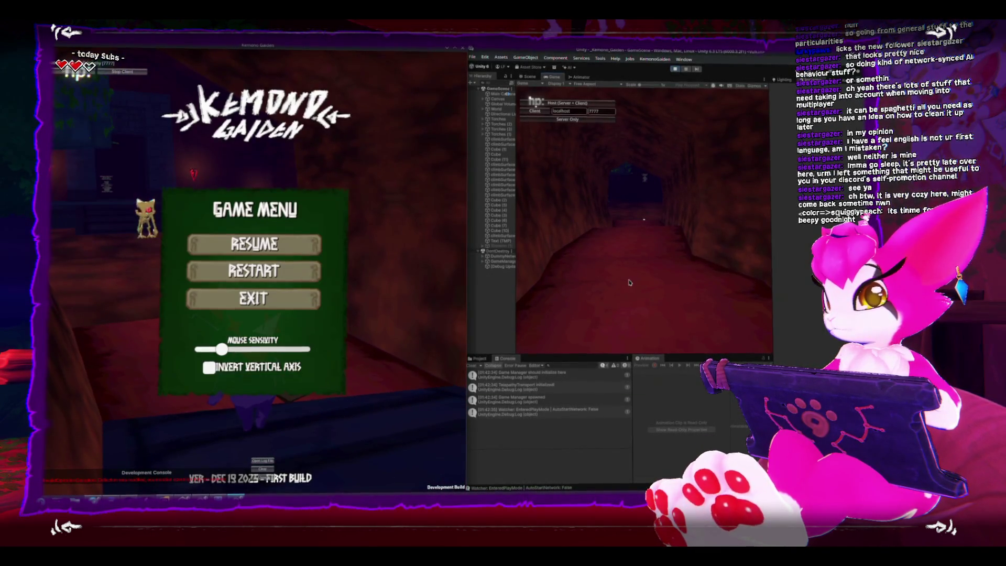
key("Escape")
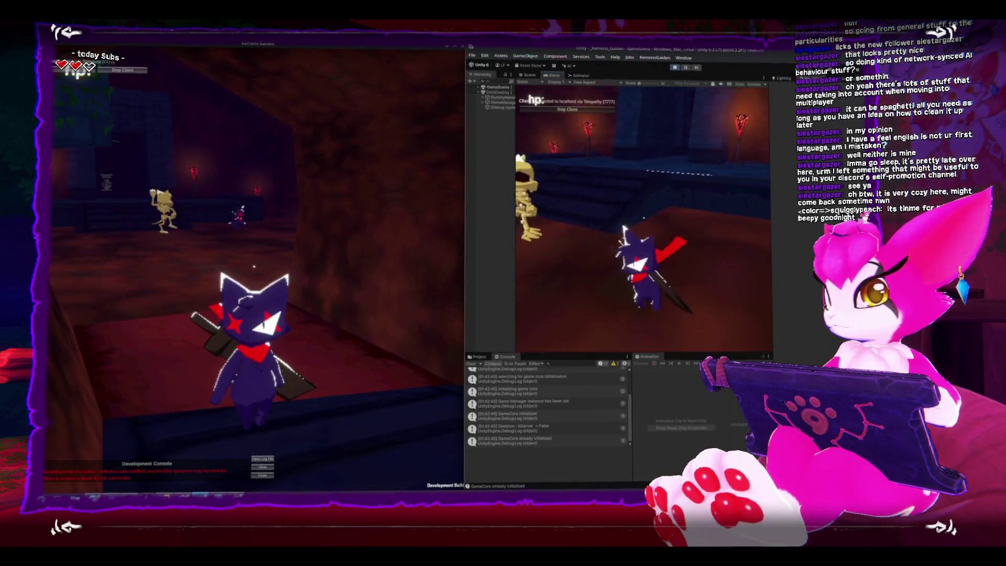
Step: Walk the host player with WASD up beside the skeleton
key("w")
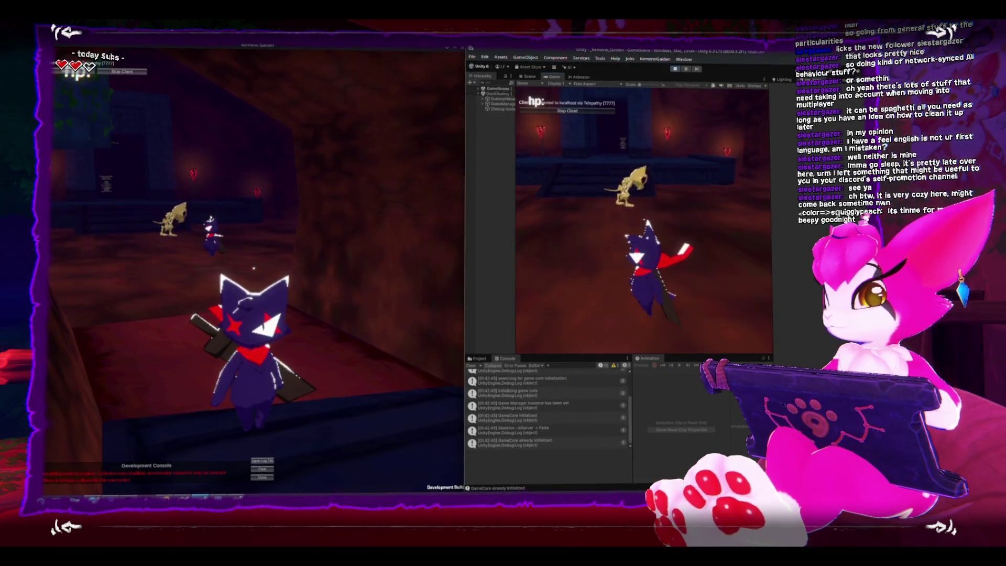
key("w")
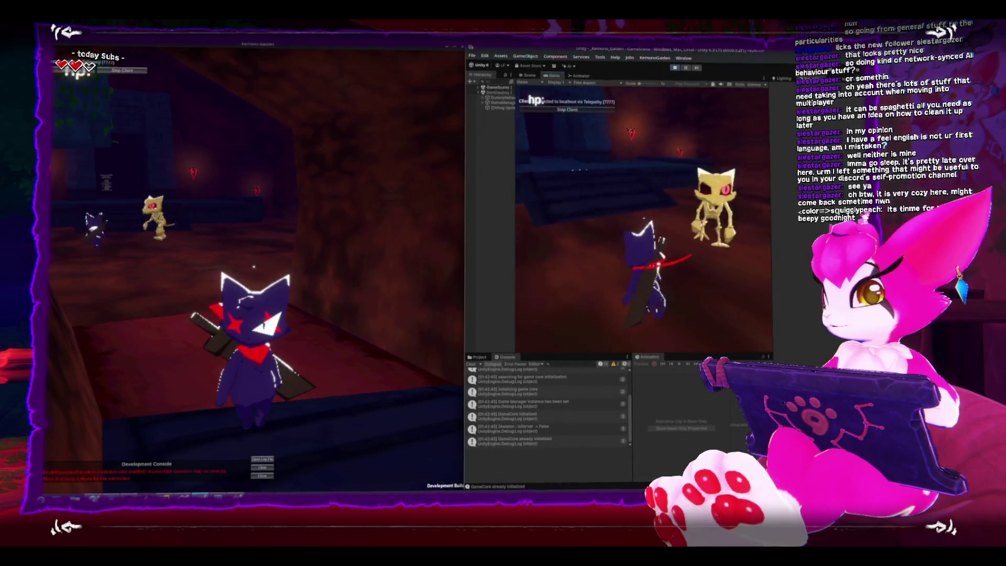
key("w")
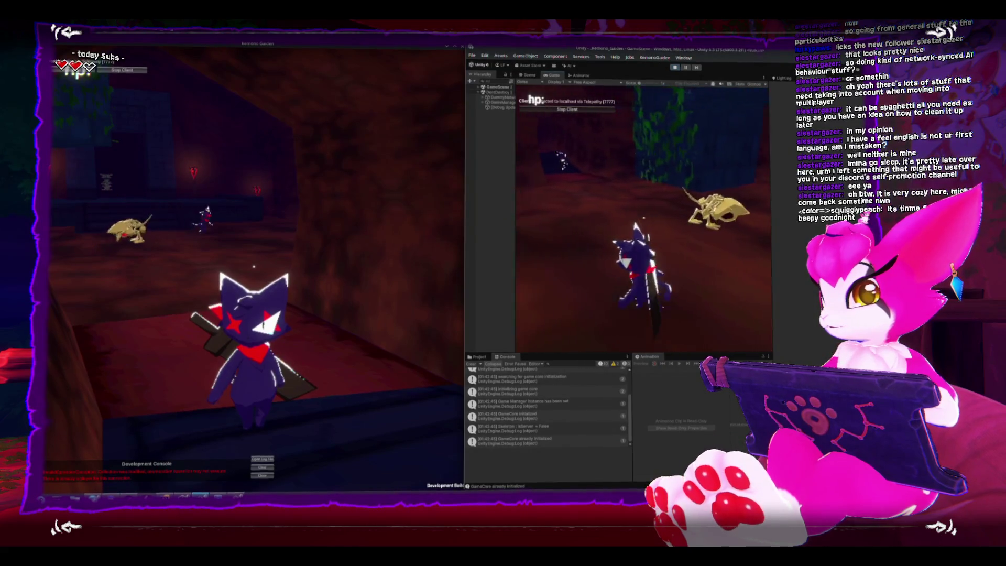
key("w")
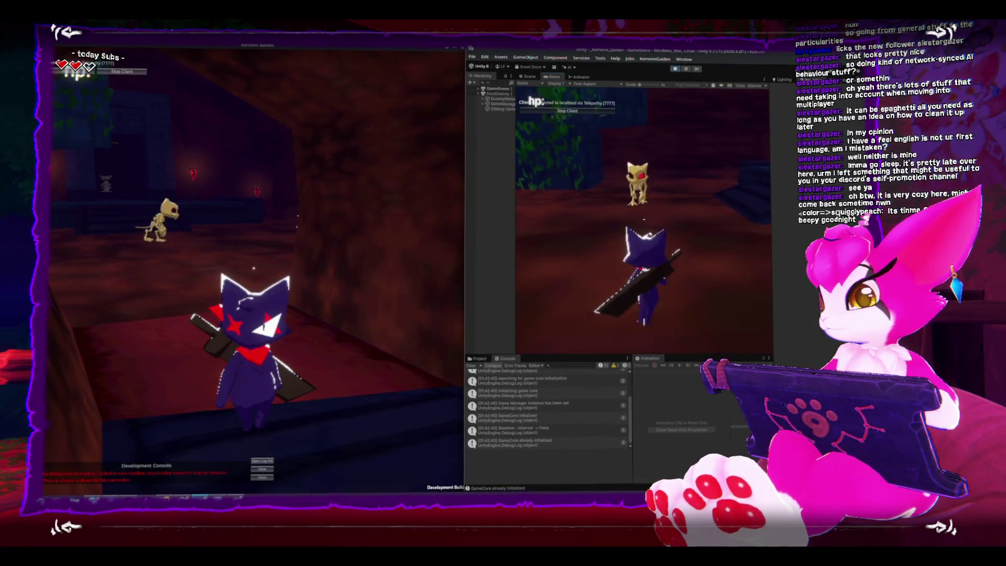
key("w")
key("s")
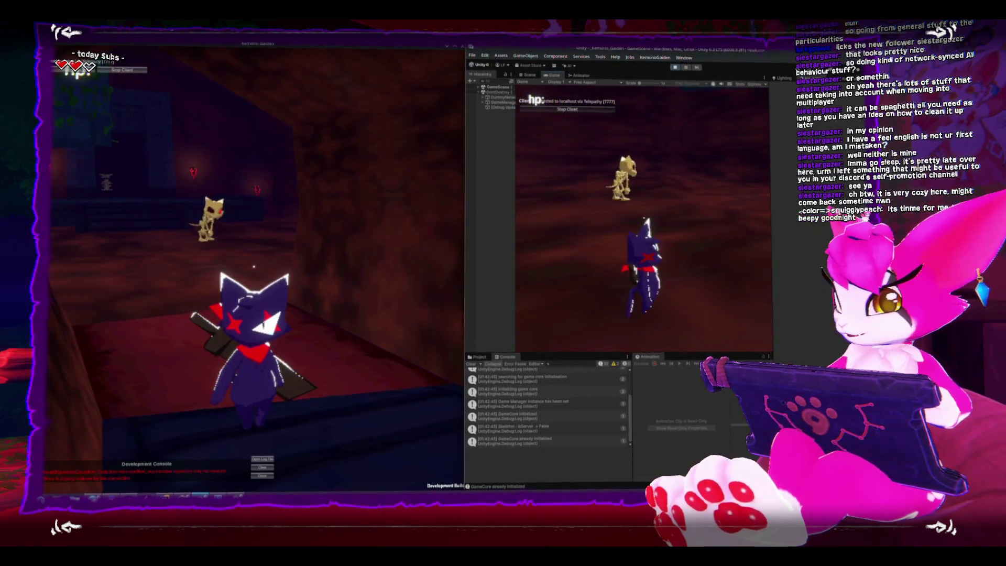
key("w")
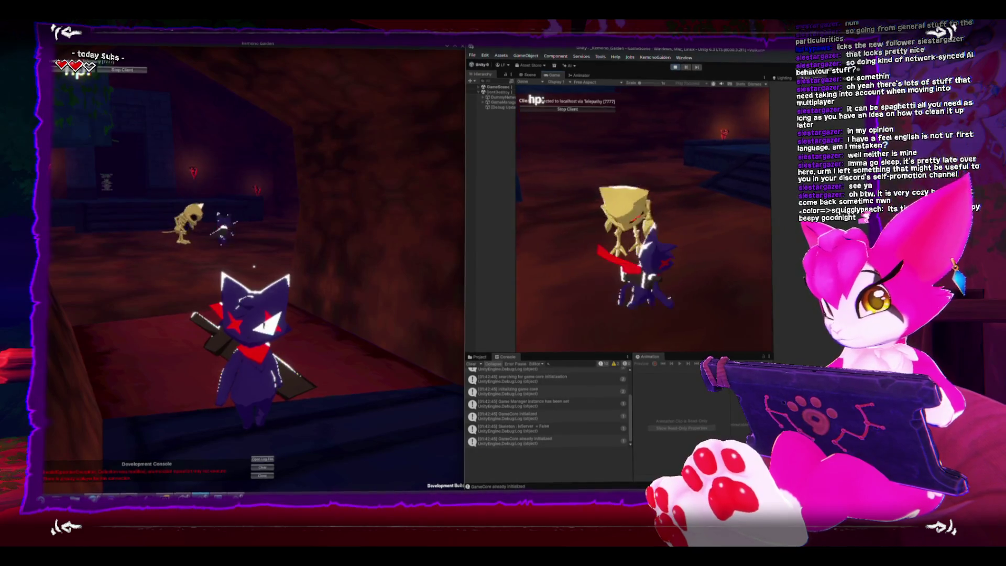
key("a")
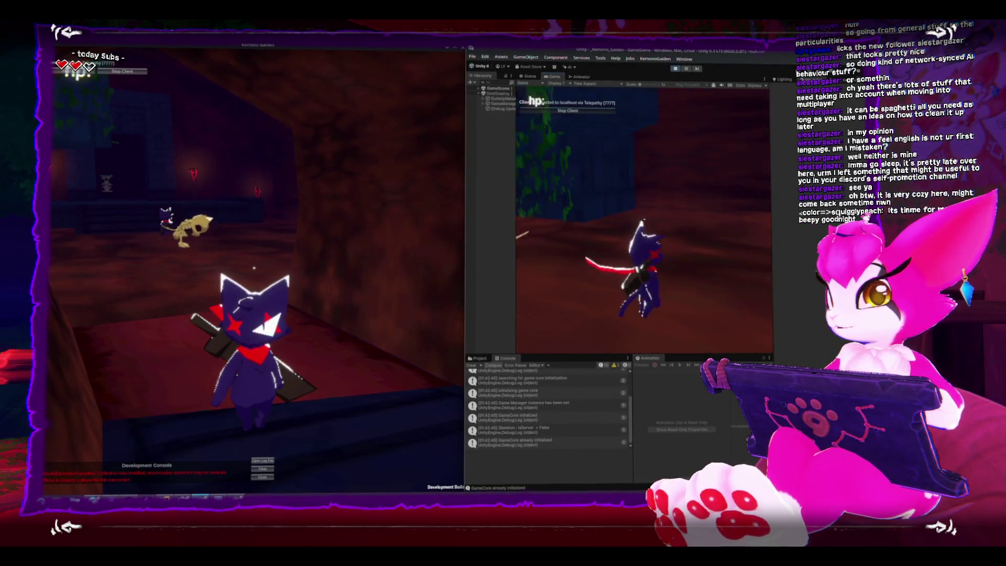
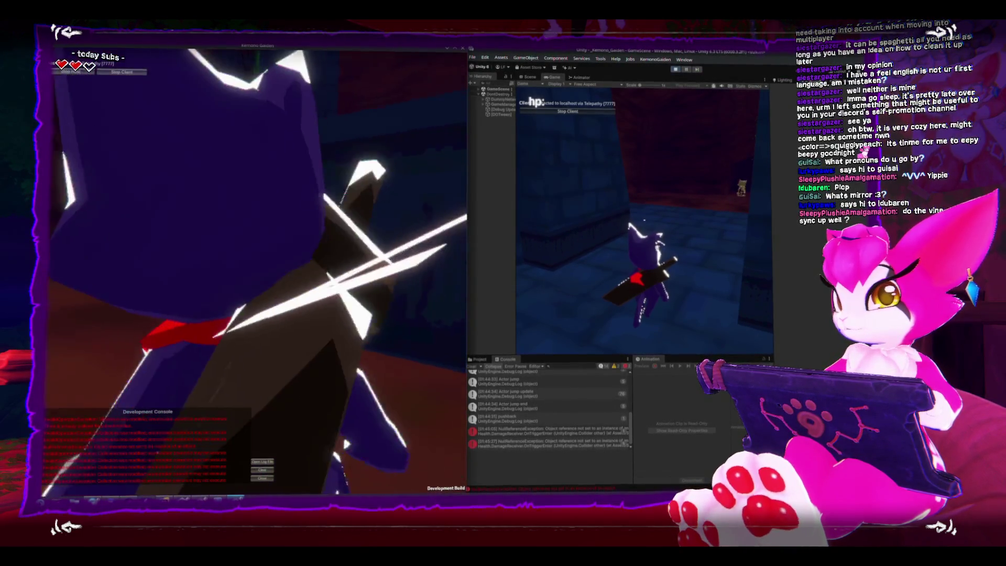
Step: Walk the character up to the green vine wall and start climbing it
key("Escape")
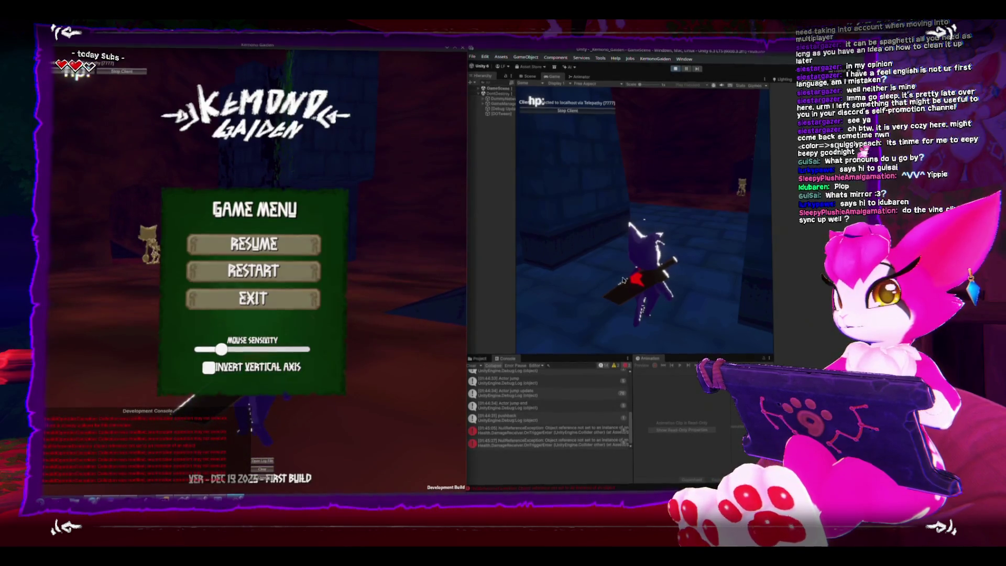
key("Escape")
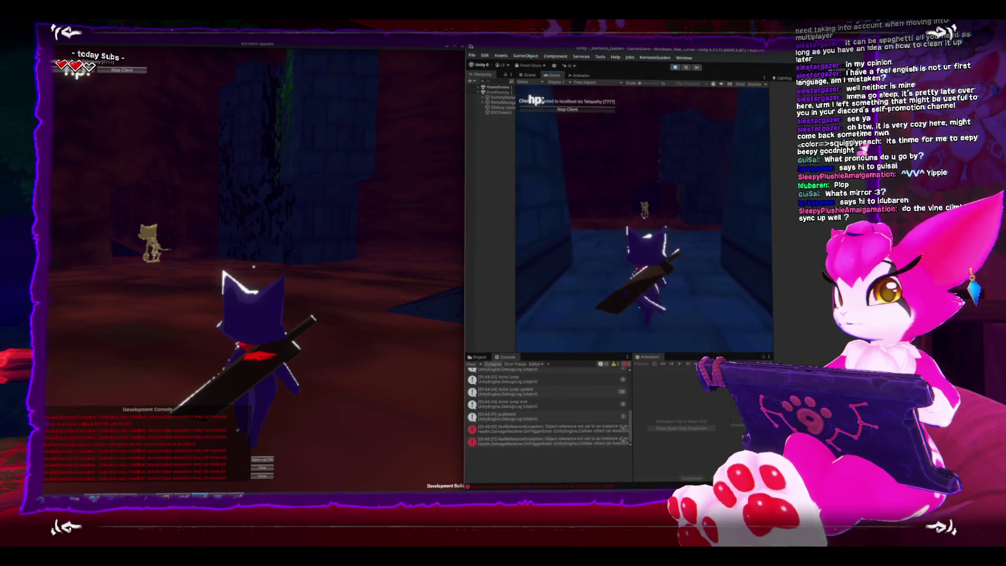
key("w")
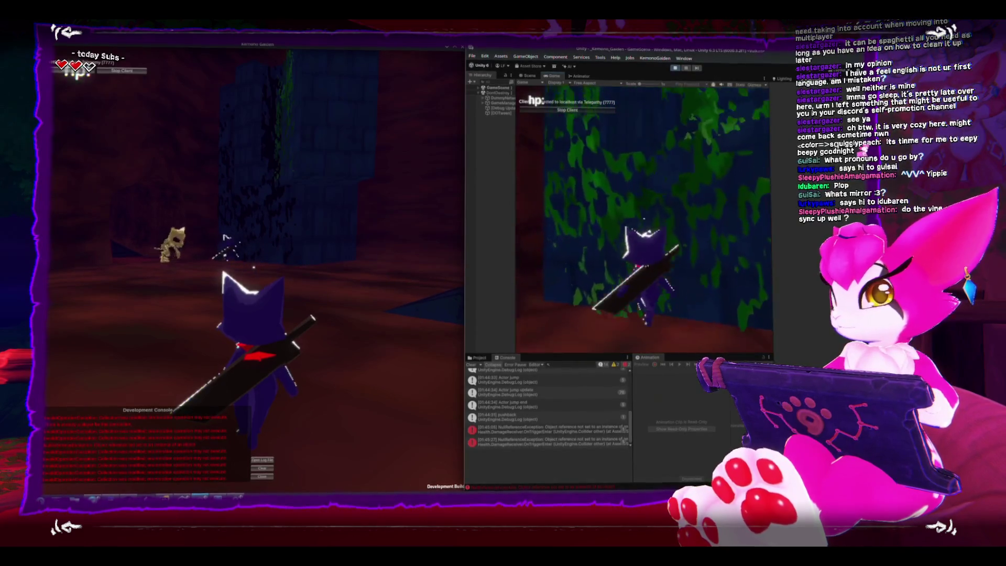
key("space")
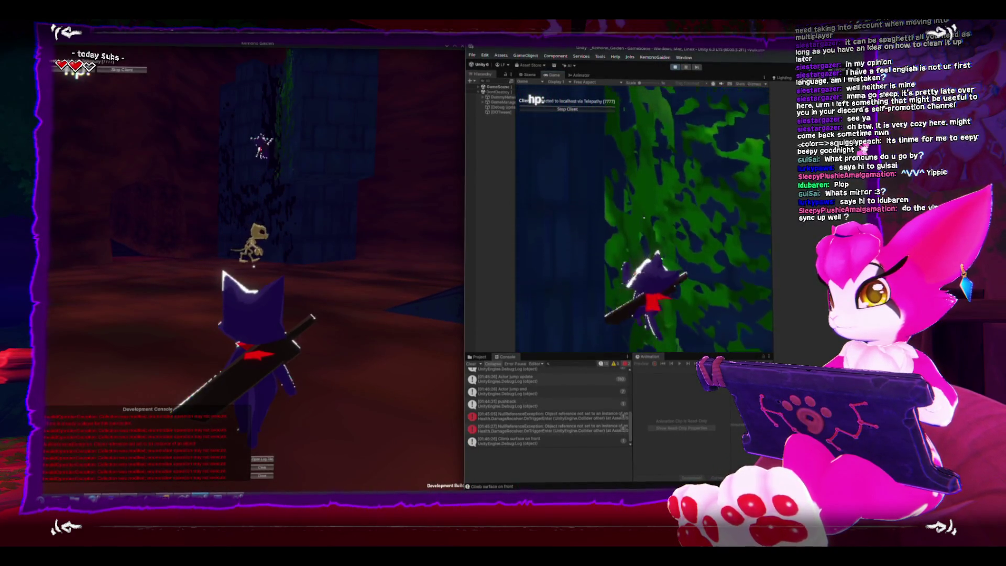
key("w")
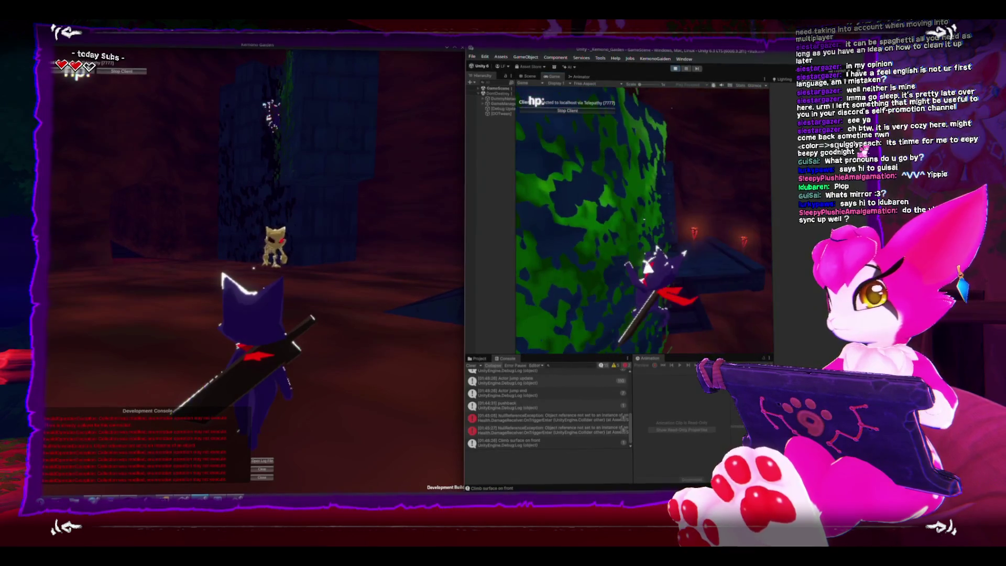
Step: Climb left and right along the vine wall, then up toward the top
key("a")
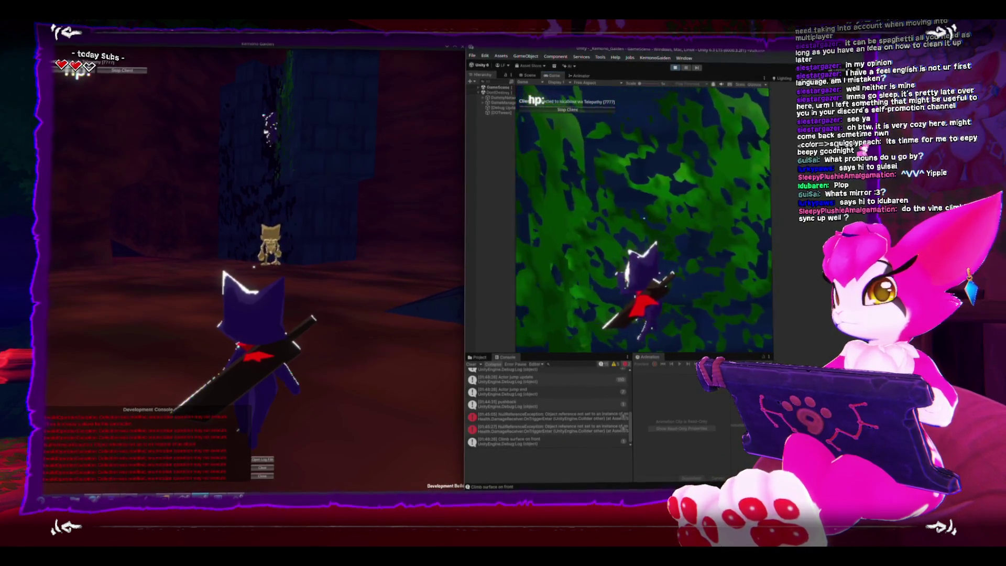
key("d")
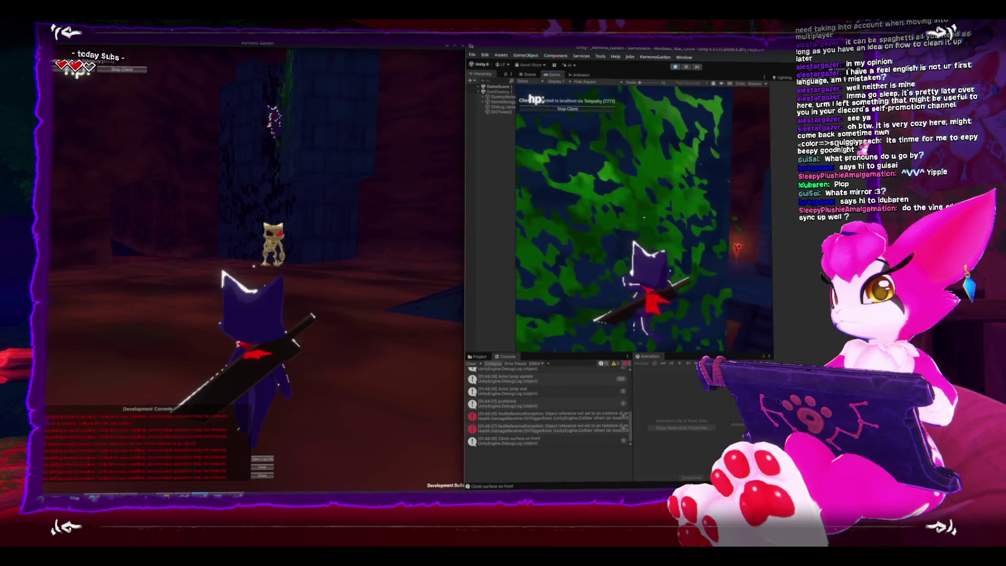
key("a")
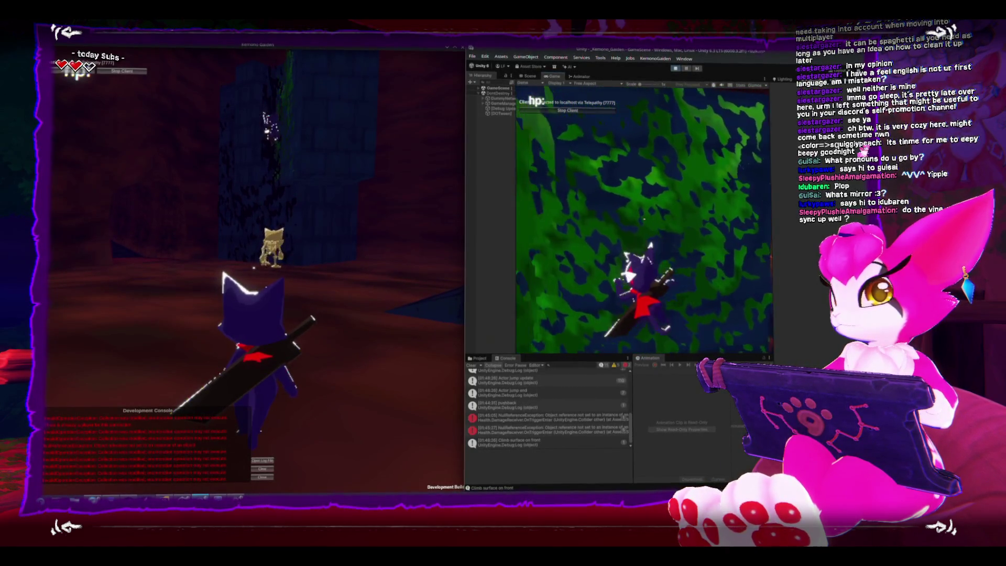
key("d")
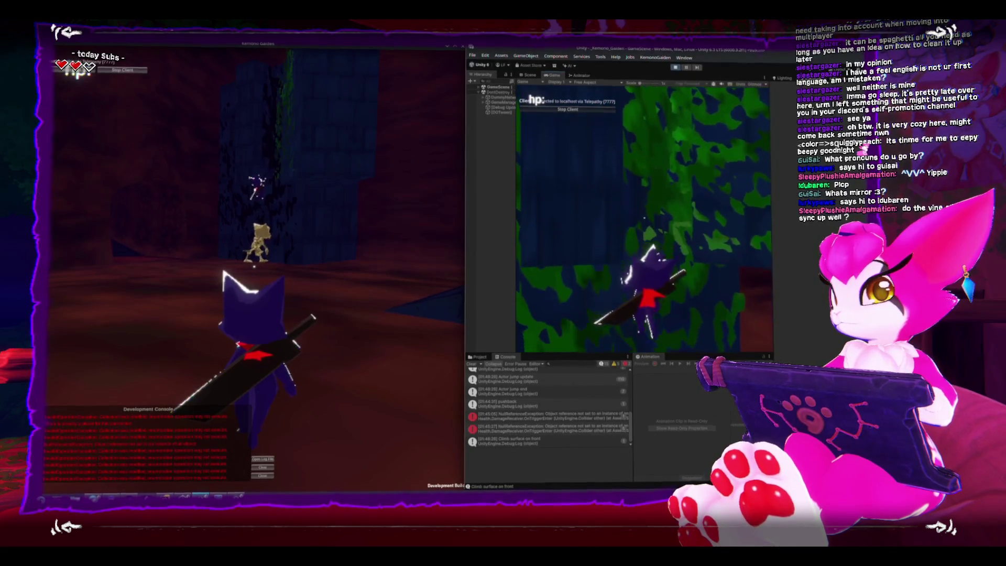
key("a")
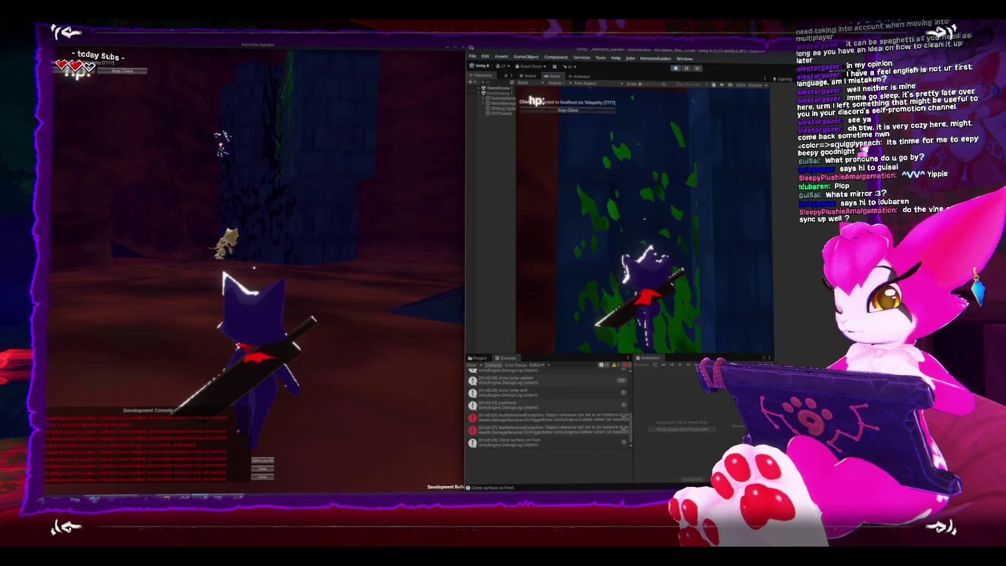
key("w")
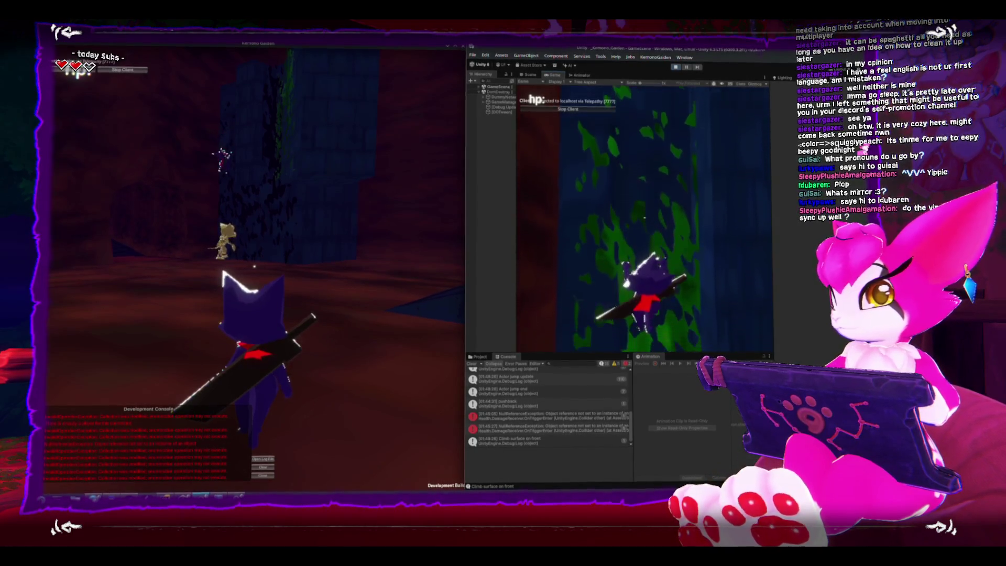
key("d")
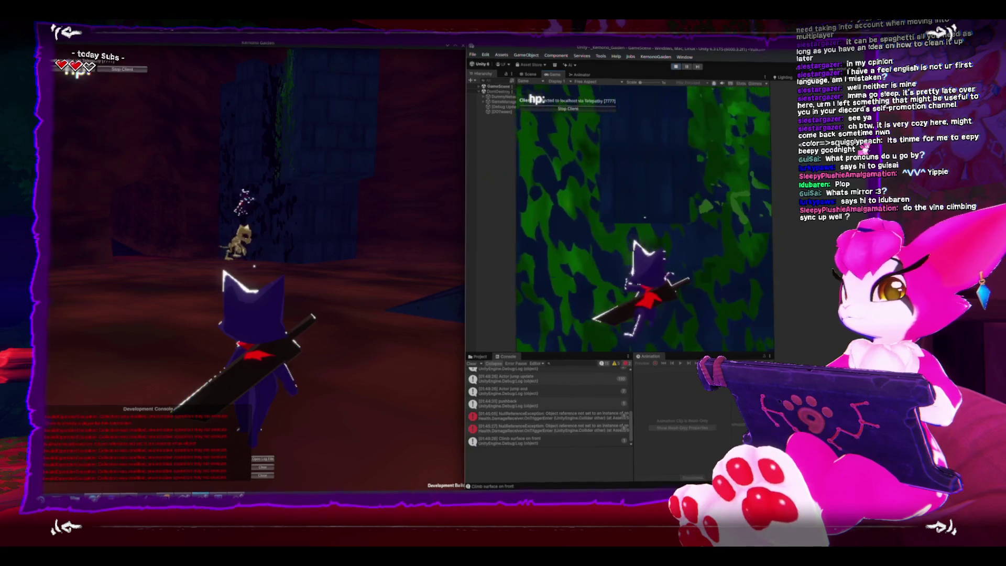
key("w")
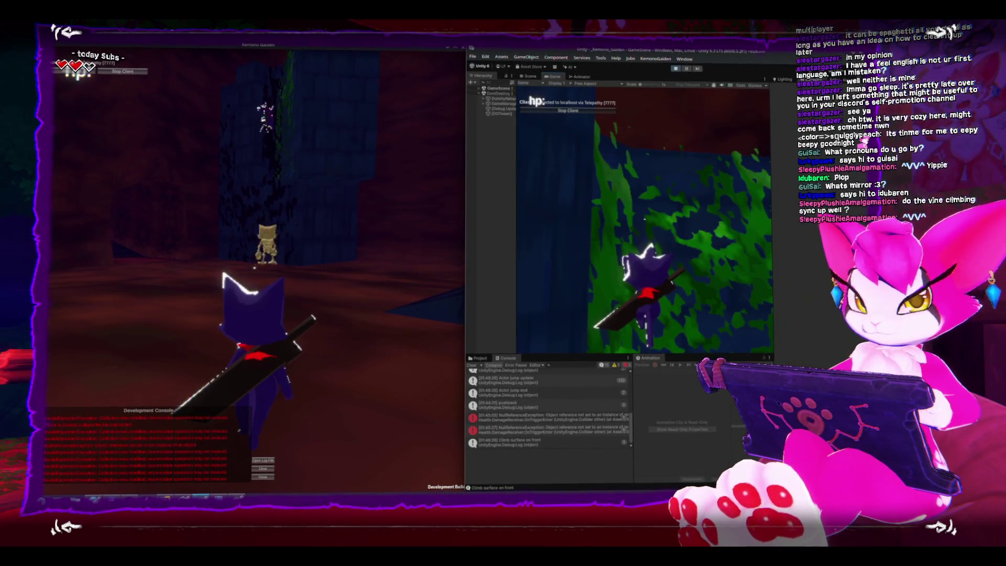
Step: Keep climbing further up the vine wall
key("w")
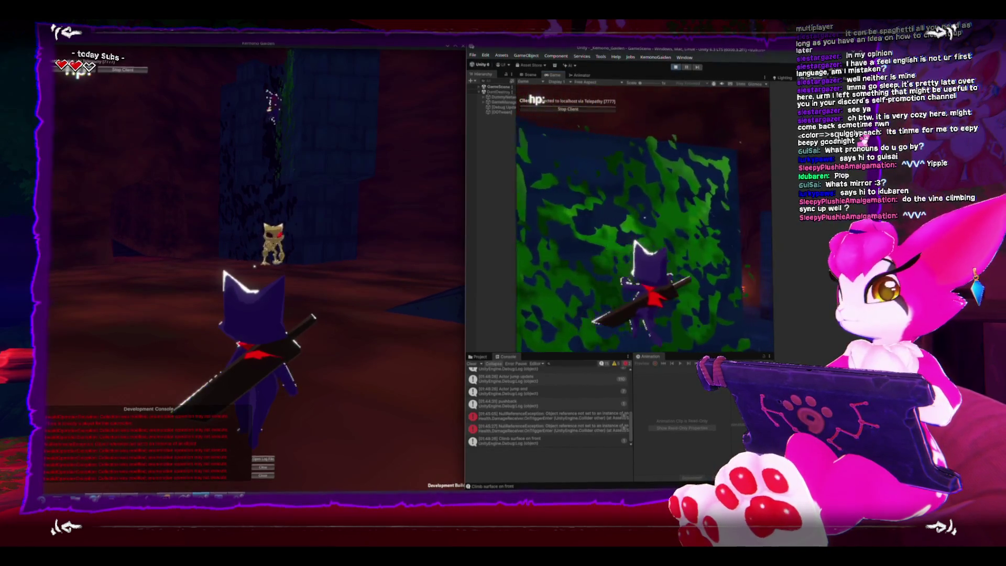
key("w")
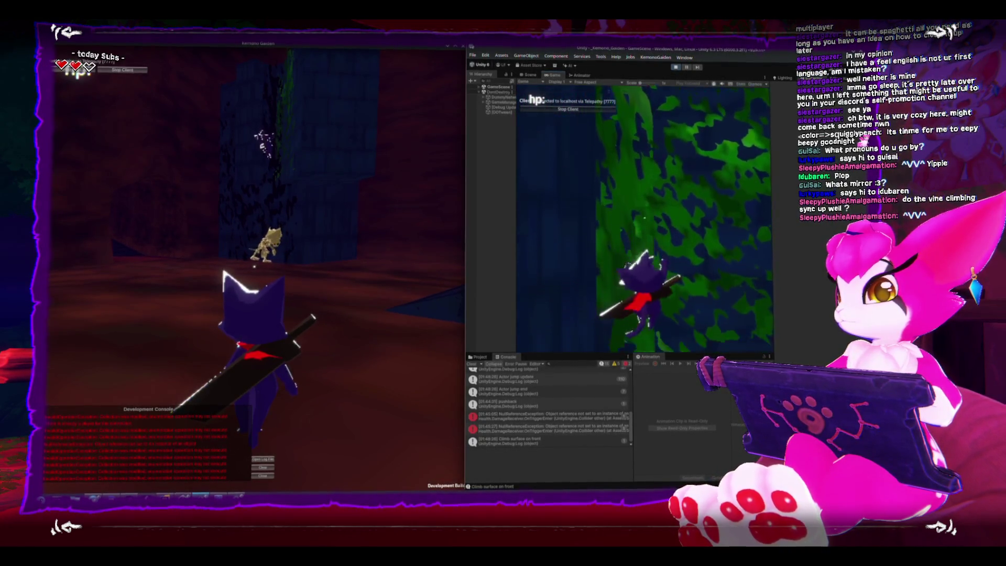
key("w")
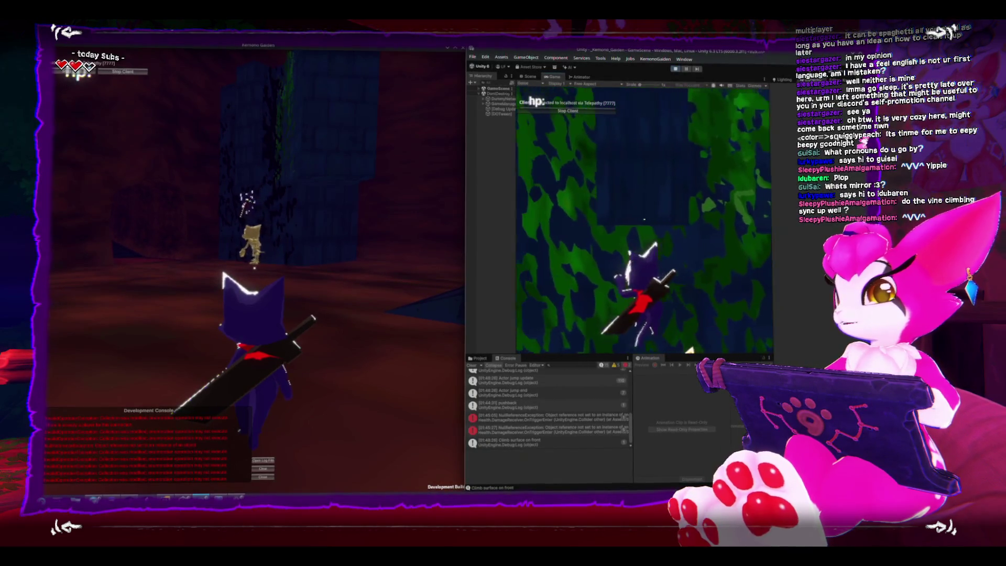
key("w")
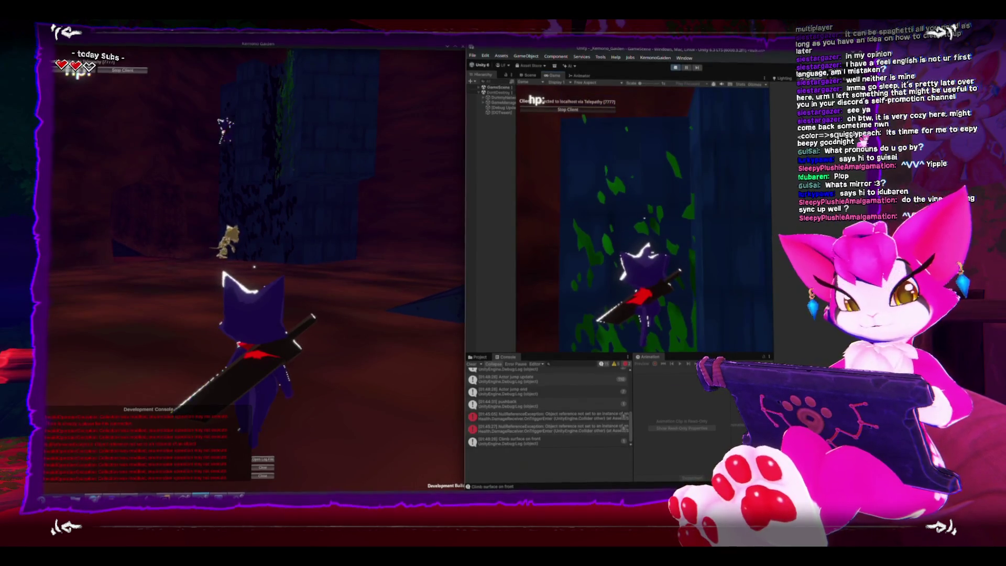
key("w")
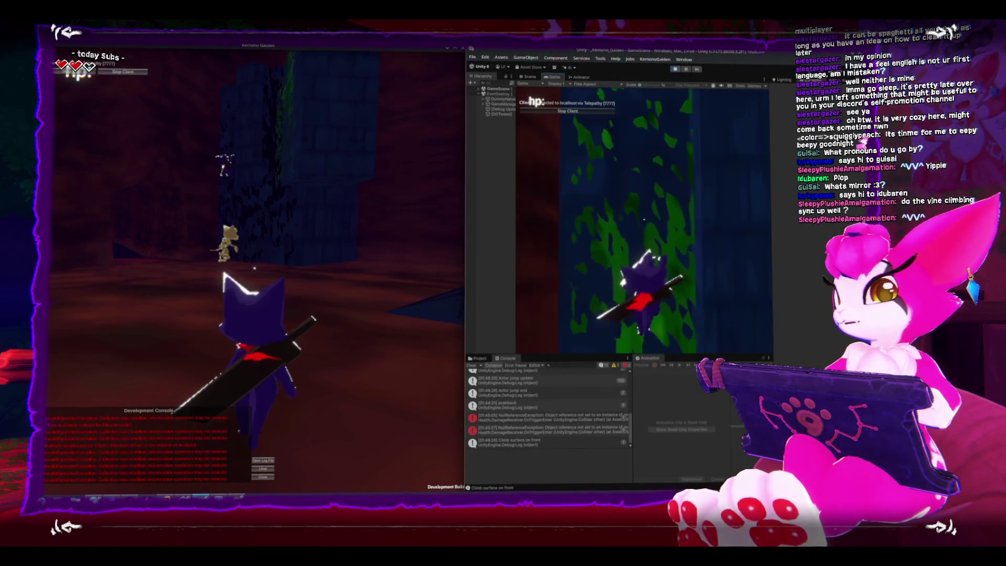
key("w")
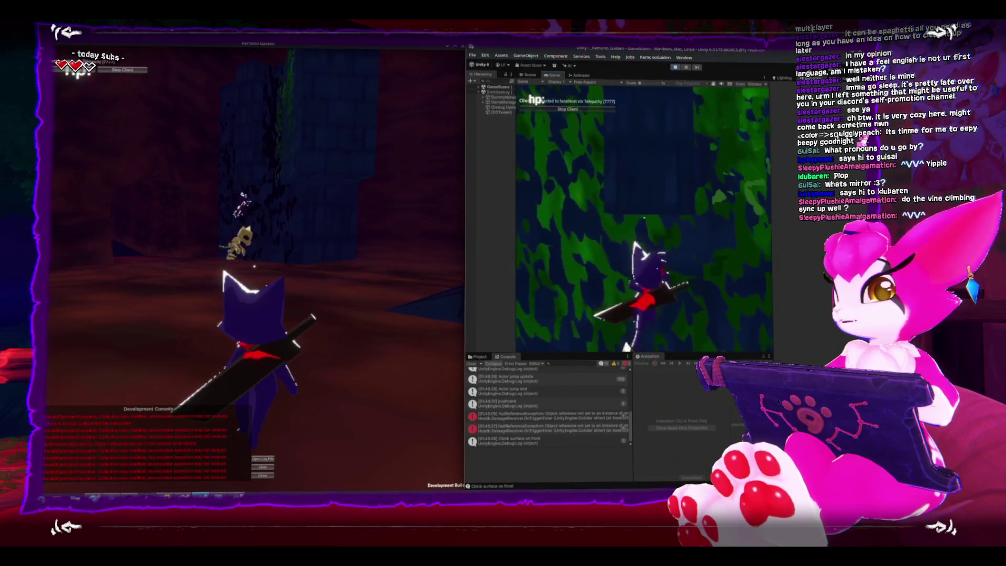
key("w")
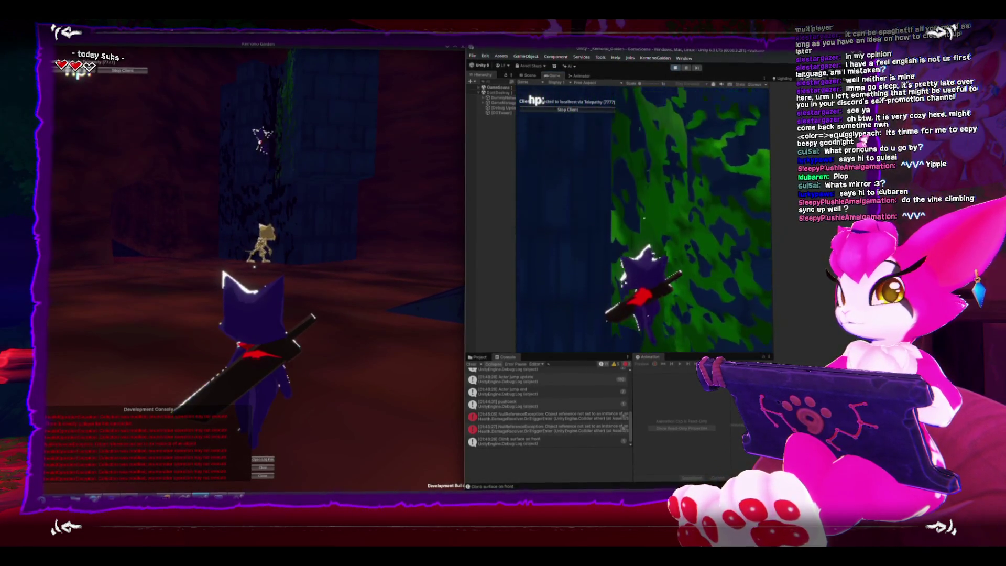
key("w")
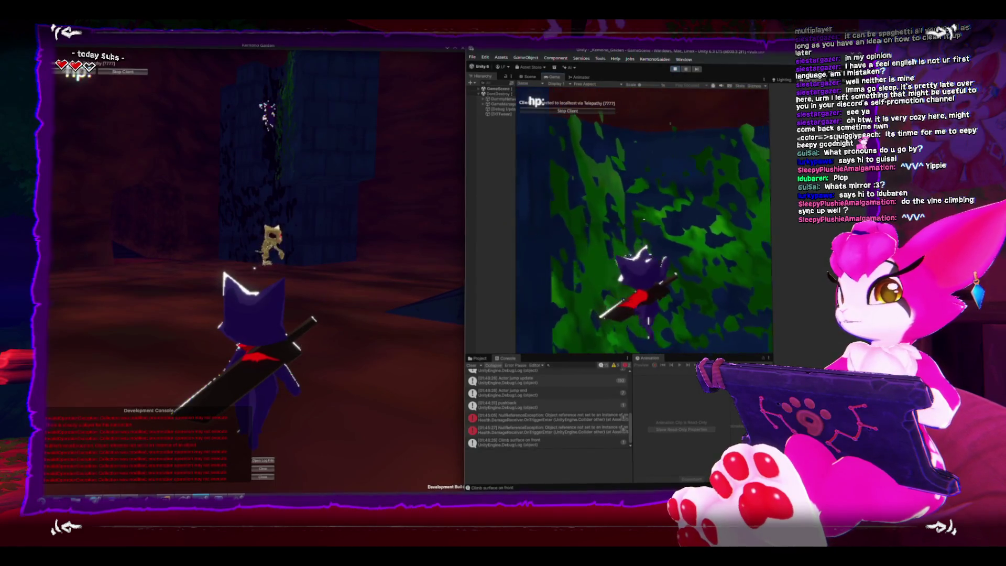
Step: Climb left to the wall's edge, jump off, and bring up the Game Menu
key("a")
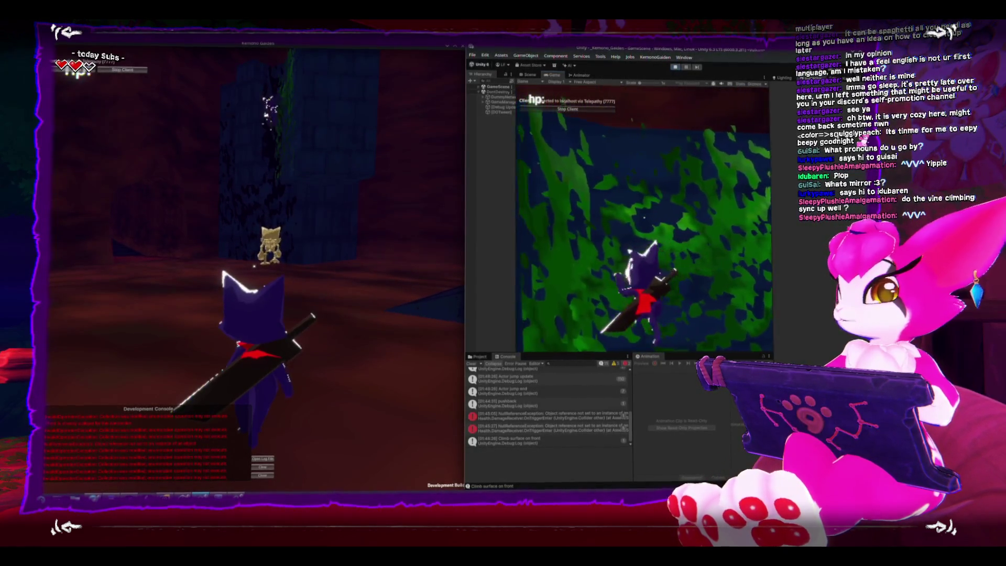
key("a")
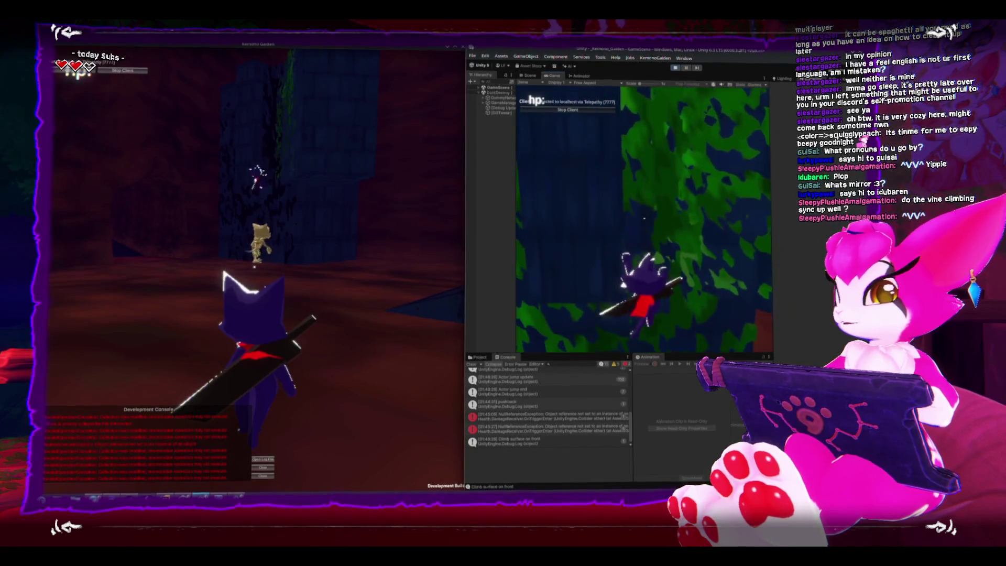
key("a")
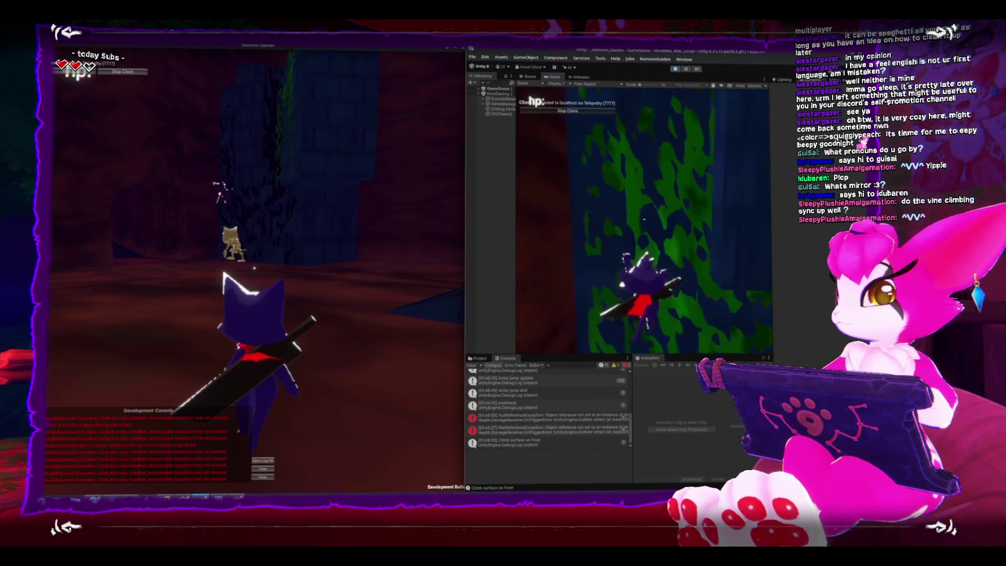
key("a")
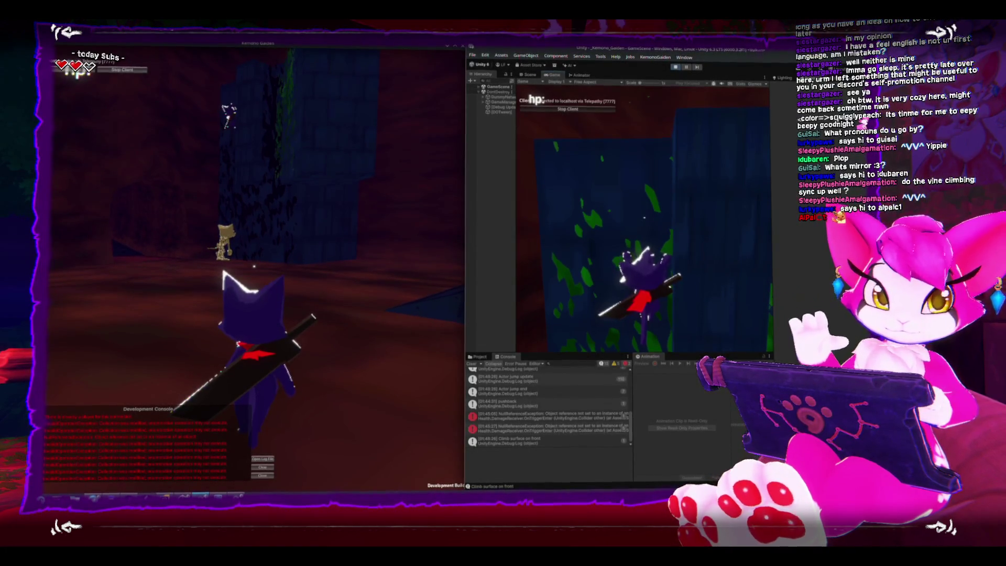
key("w")
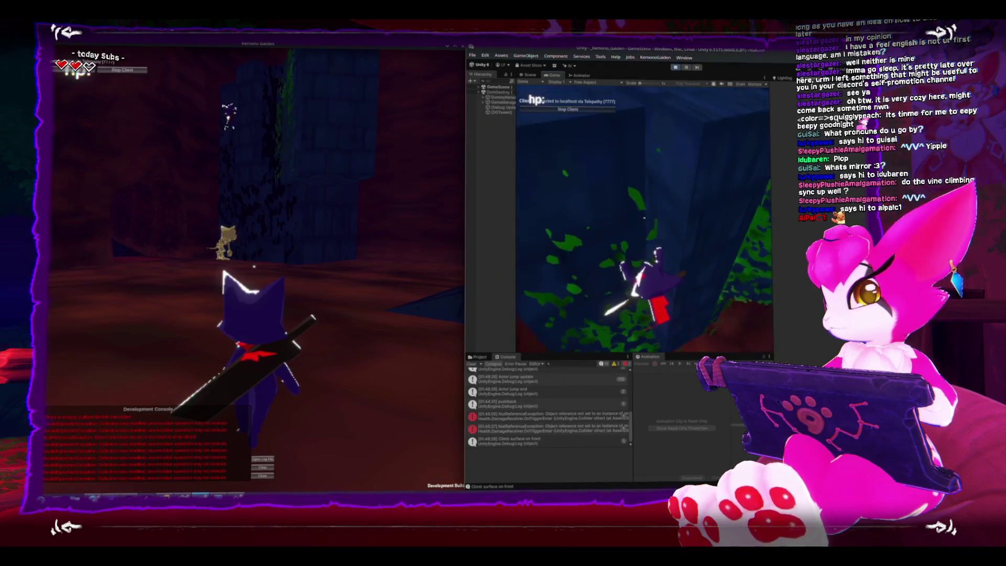
key("space")
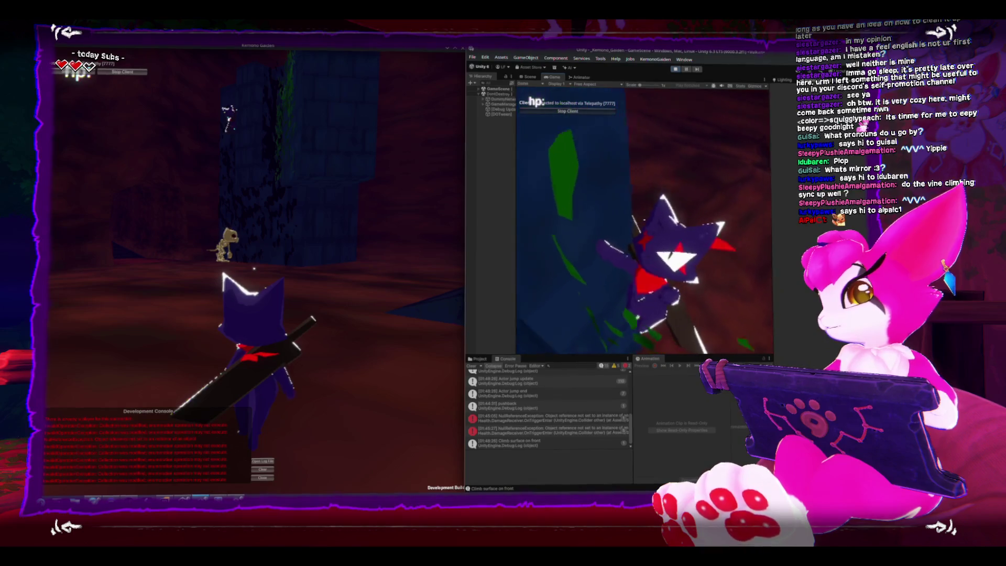
key("Escape")
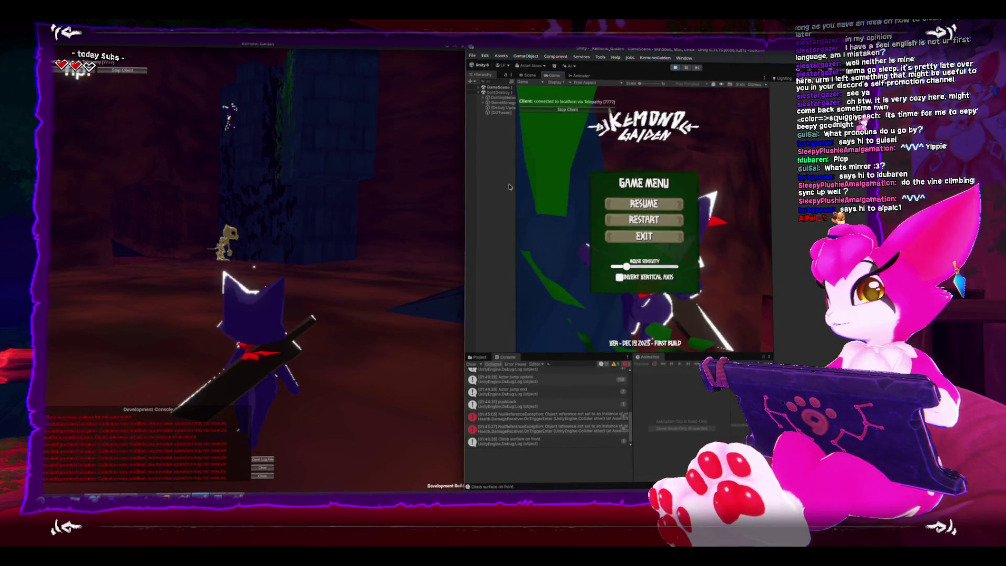
Step: Resume the game, let the networked session run, then pause and return to the title screen
key("Escape")
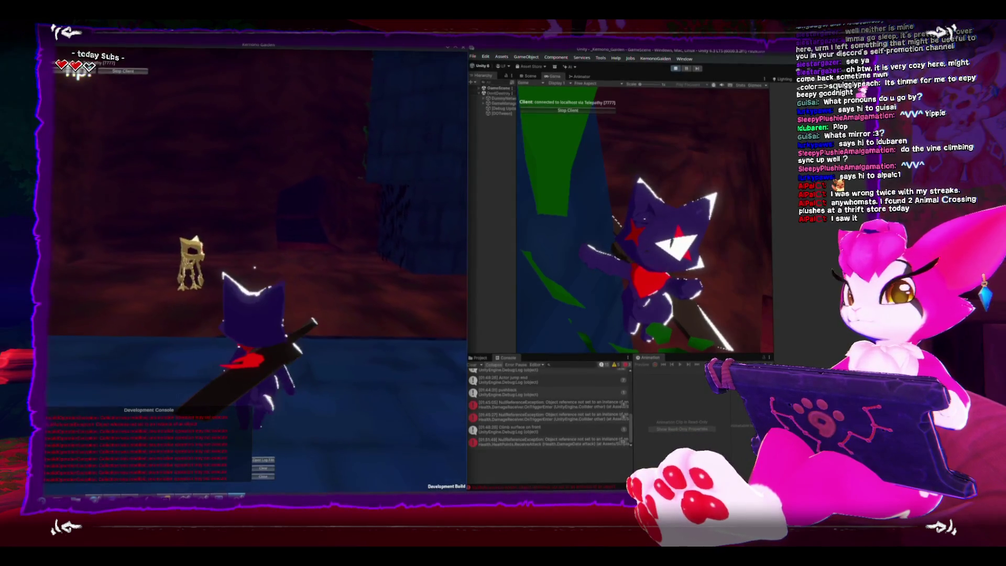
key("Escape")
left_click(273, 301)
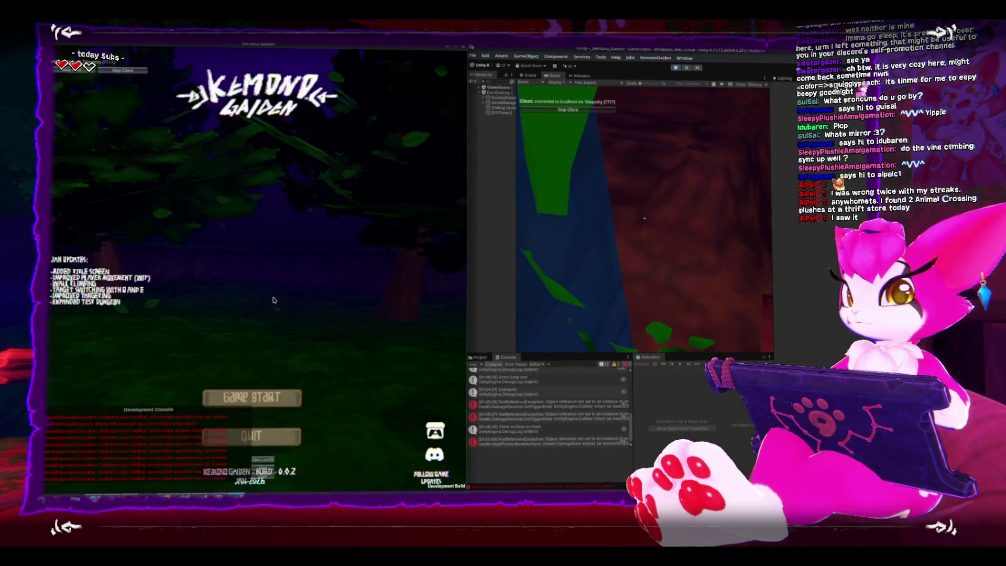
Step: Close the standalone build, maximize Unity, exit Play mode and show the Scene view
left_click(463, 50)
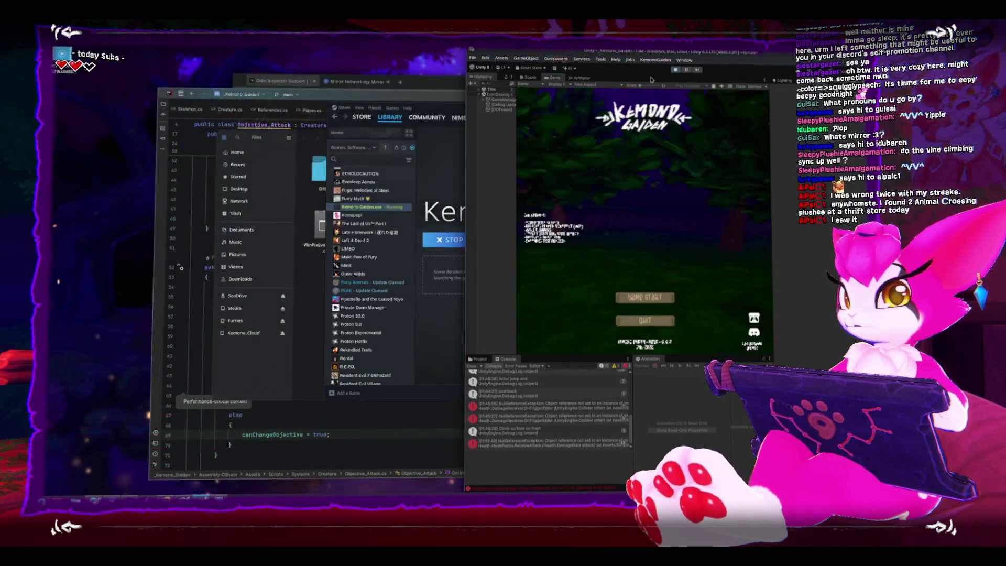
double_click(716, 56)
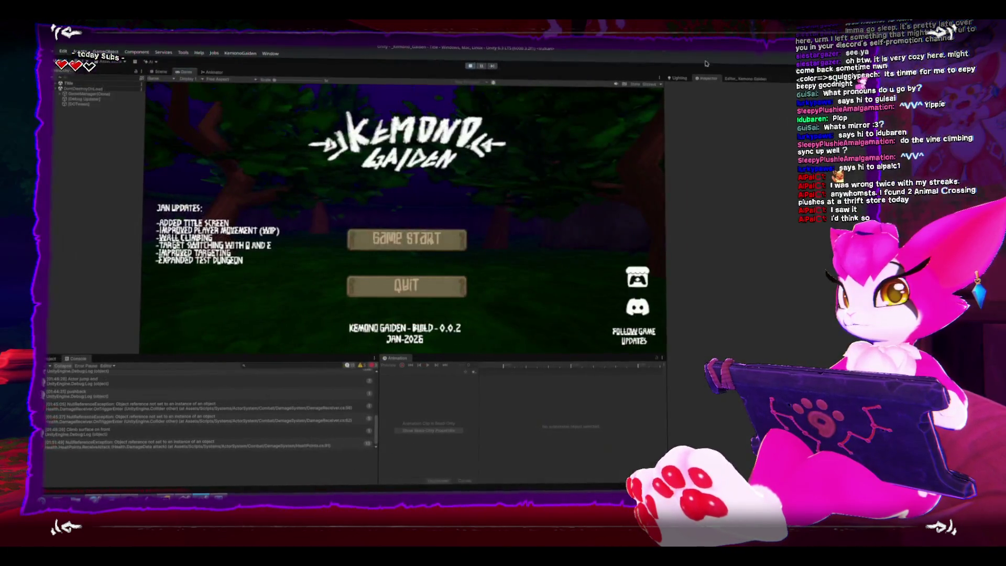
left_click(470, 66)
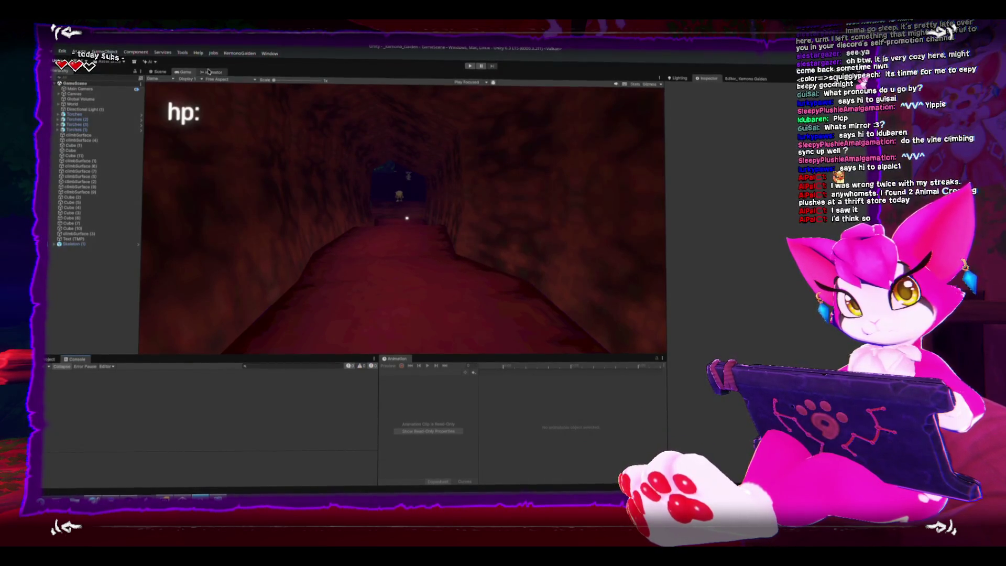
left_click(160, 72)
Step: Select the Skeleton, test-move it upward and undo, then switch to the Bagi wiki page
key("f")
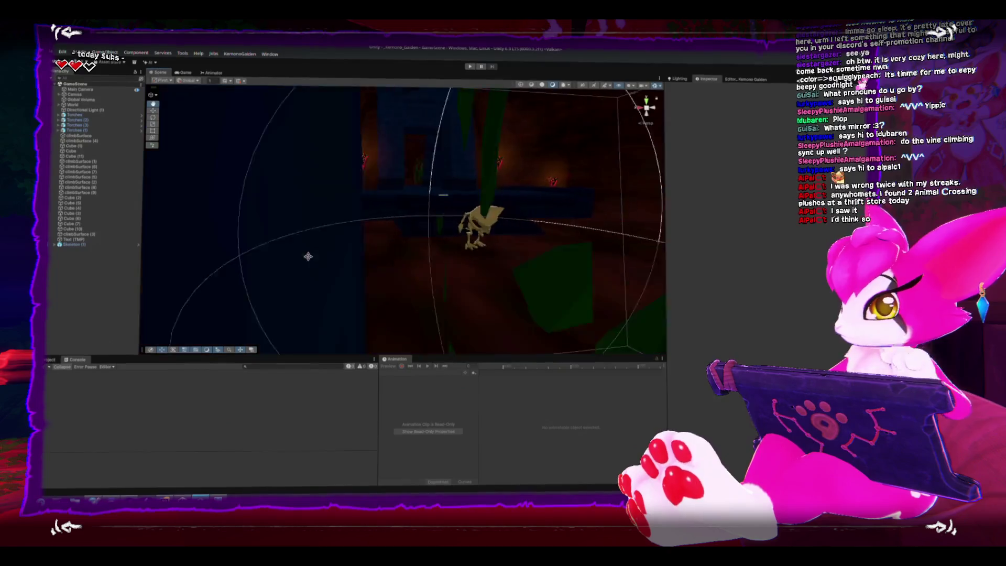
mouse_move(328, 246)
left_mouse_down()
mouse_move(356, 241)
mouse_move(334, 251)
left_mouse_up()
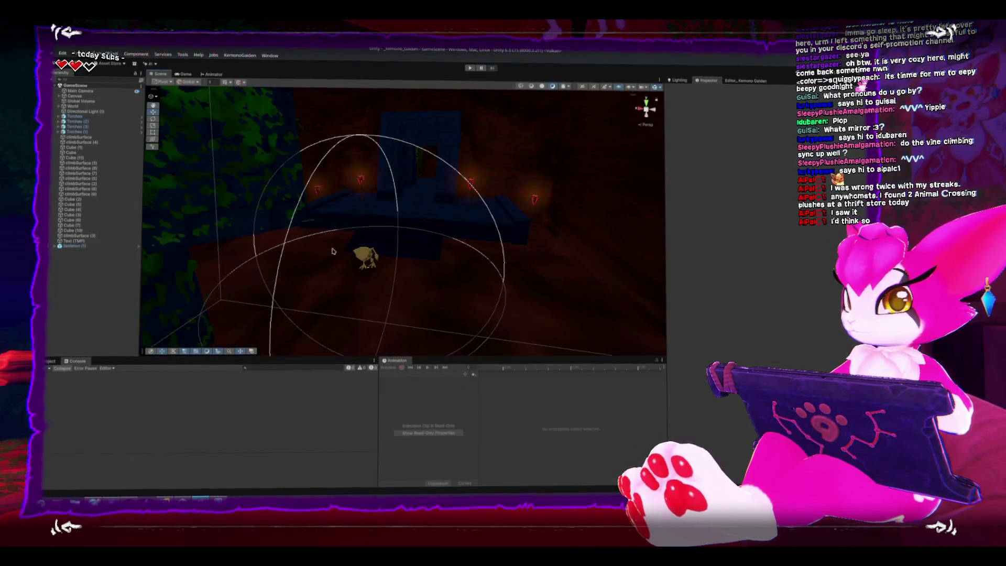
left_click(366, 265)
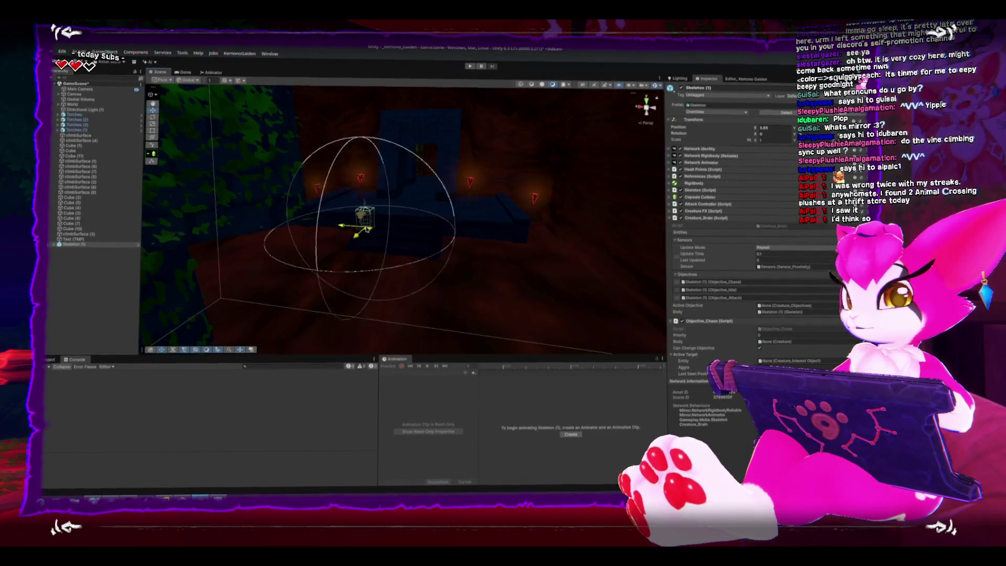
left_click_drag(368, 262, 365, 205)
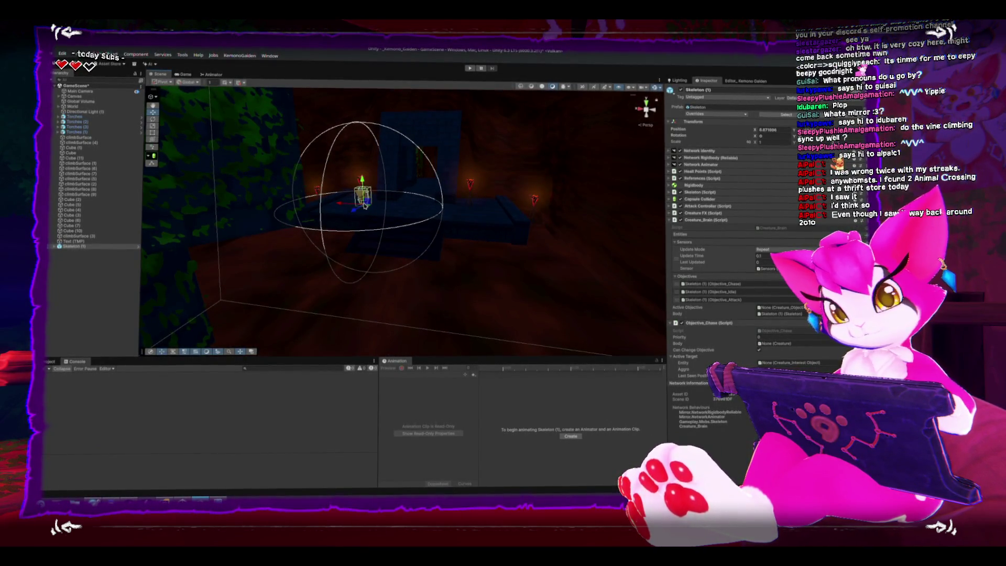
key("ctrl+z")
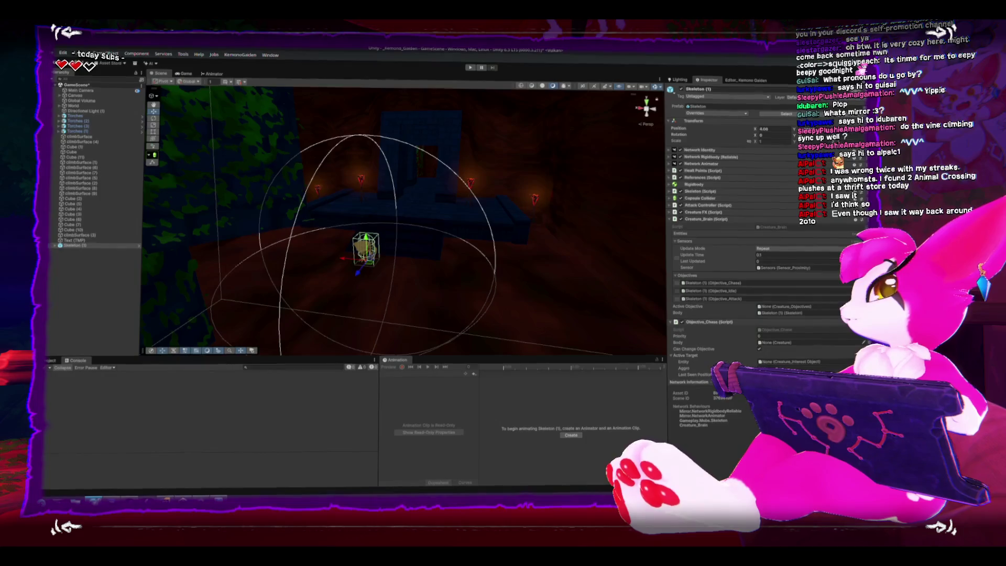
key("alt+Tab")
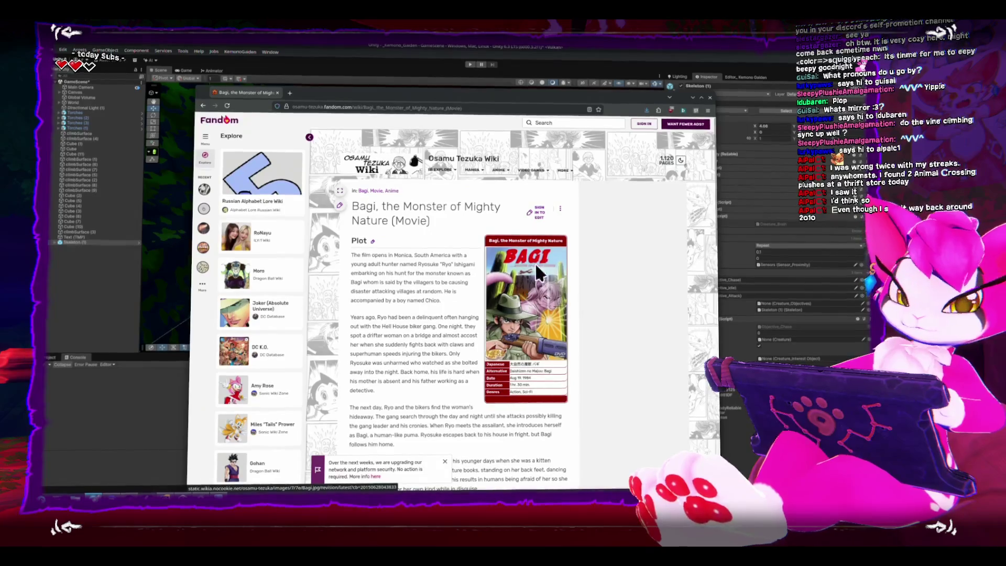
Step: Close the Bagi wiki browser window and switch to SmartGit
left_click(709, 98)
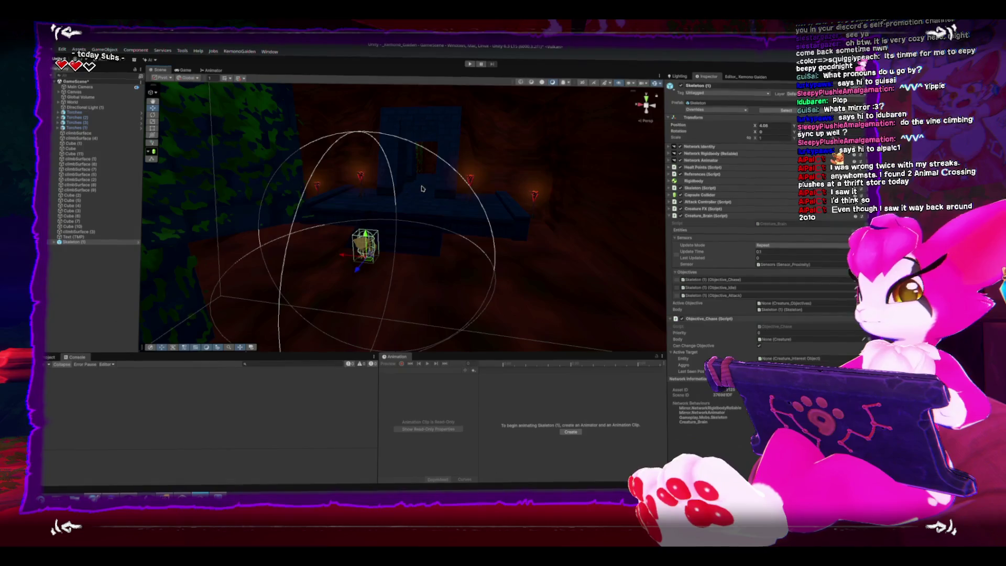
key("alt+Tab")
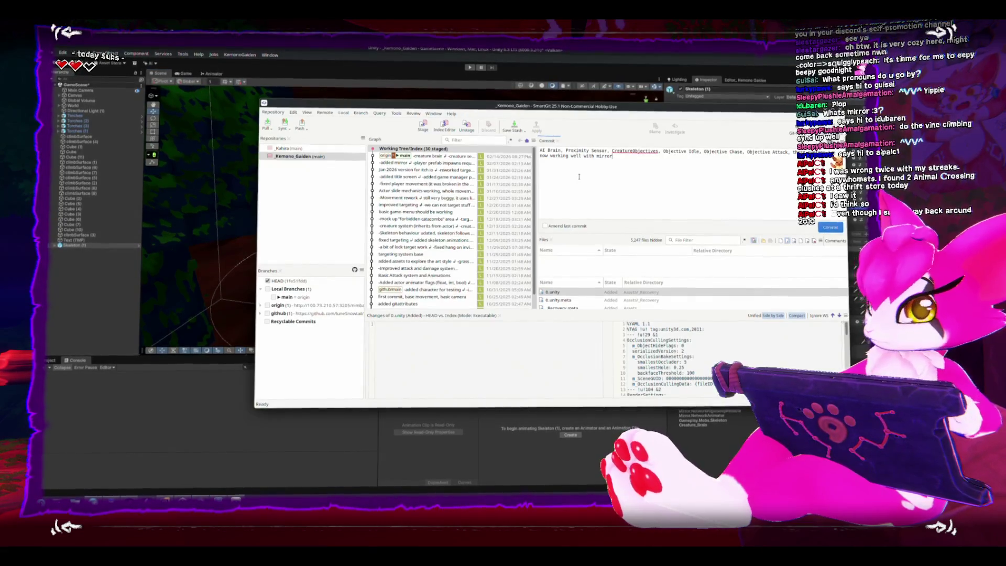
Step: Finish the AI Brain commit message ending 'or client mode', commit, and push to origin
key("BackSpace")
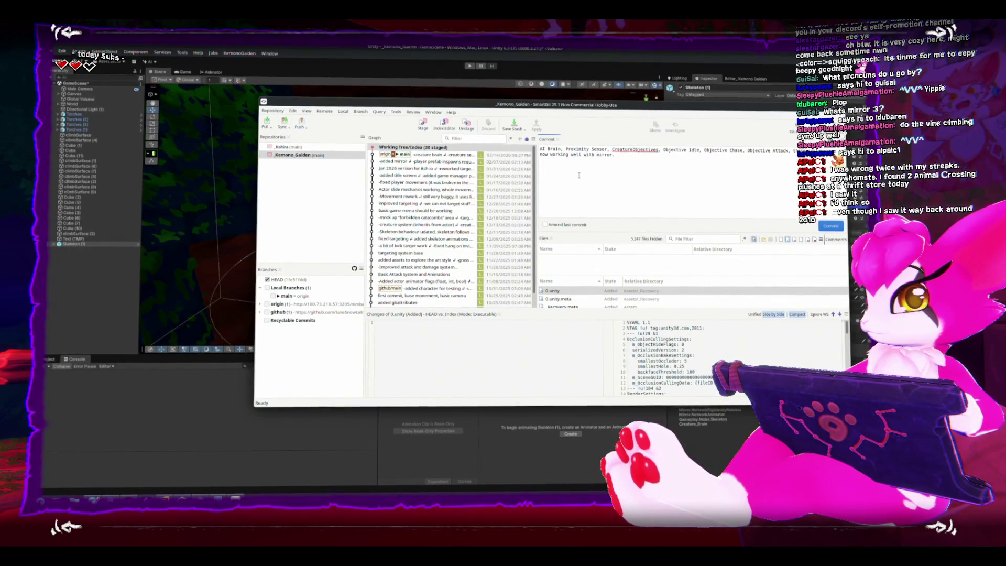
type("Creature")
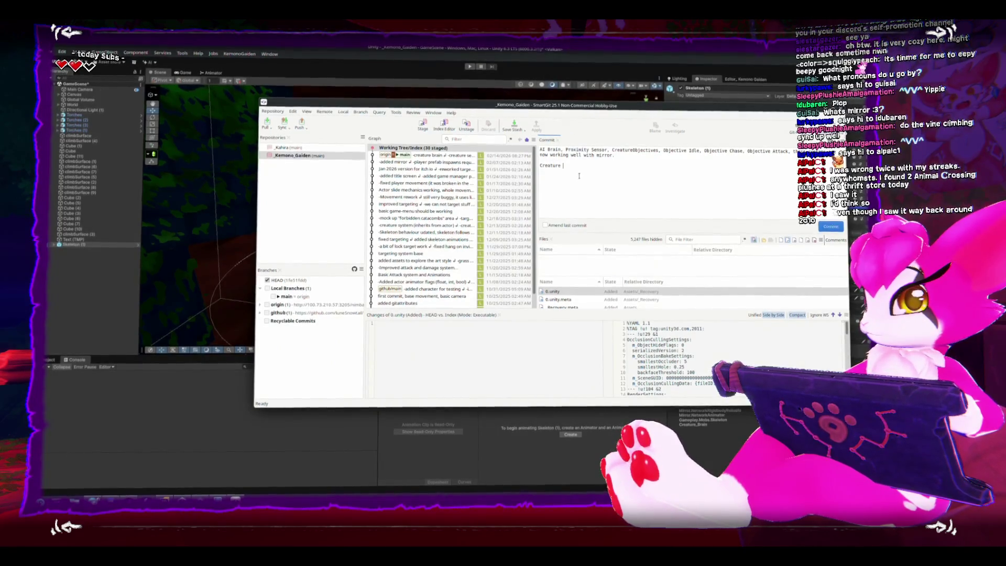
type(" has")
type(" server o")
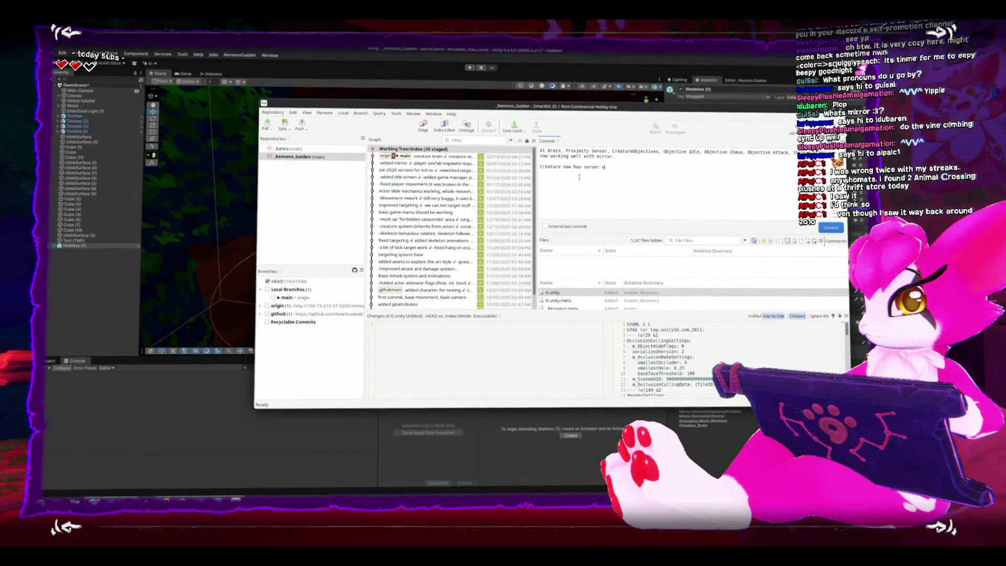
type("co")
type("ecutes either in the server")
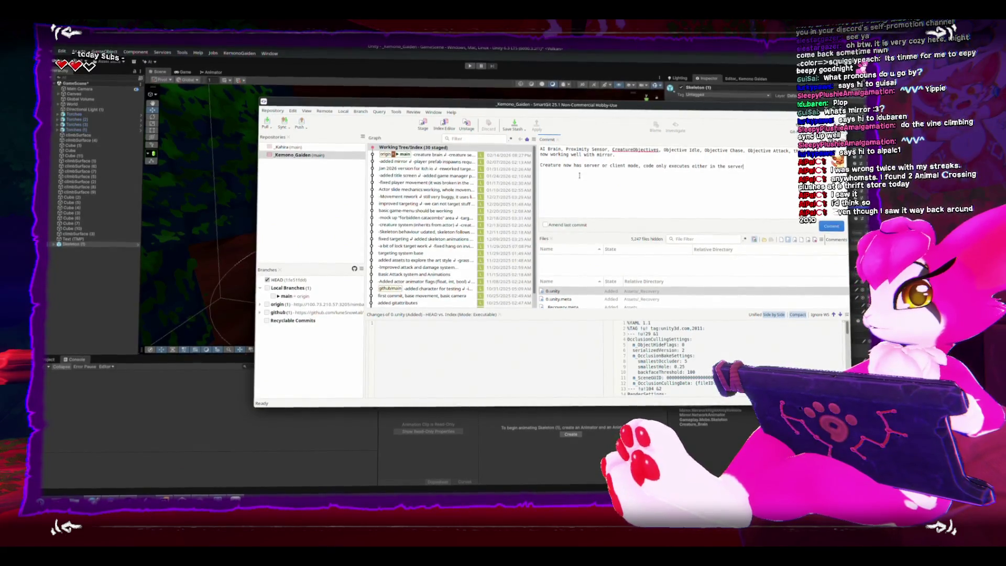
type("or client")
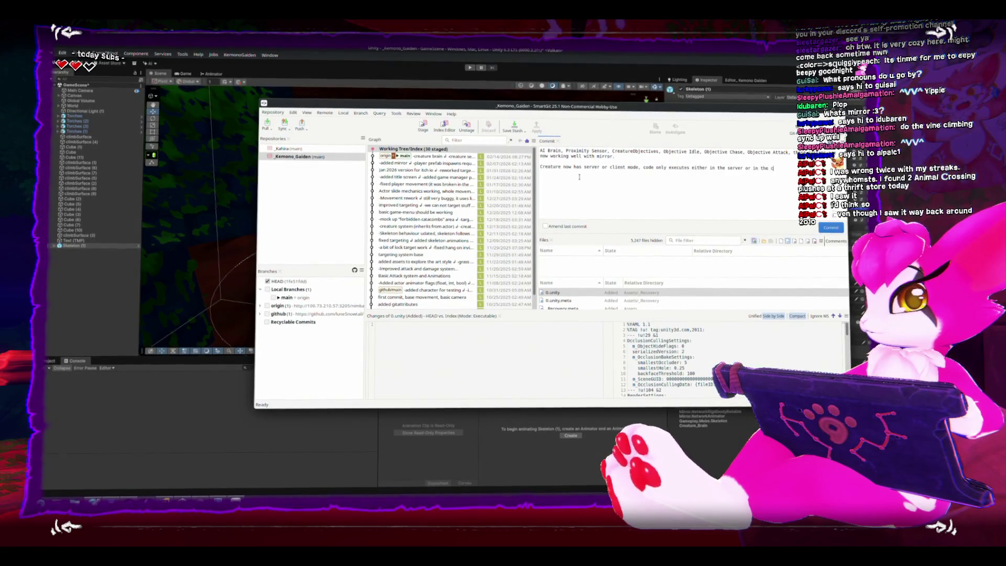
type(" mode")
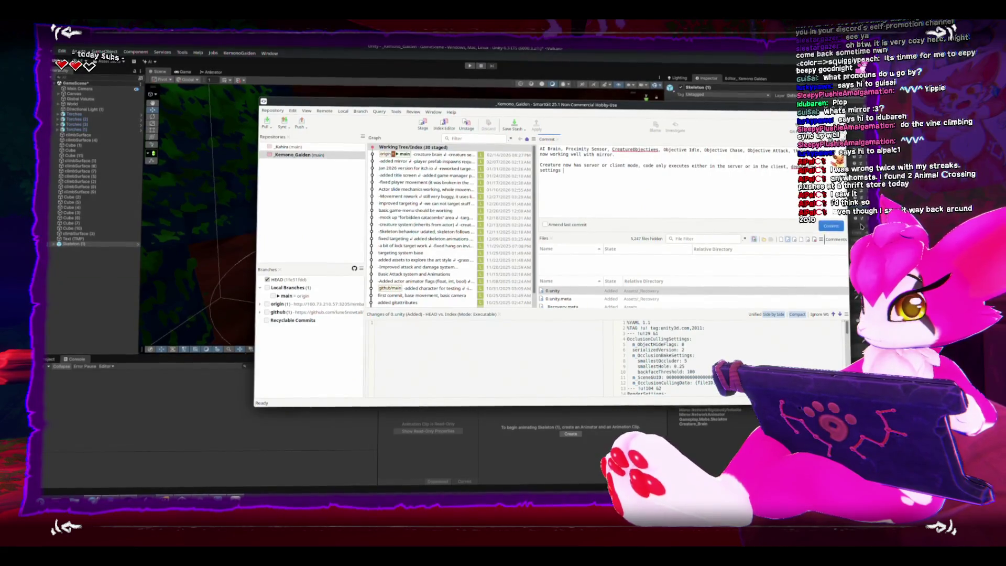
left_click(829, 225)
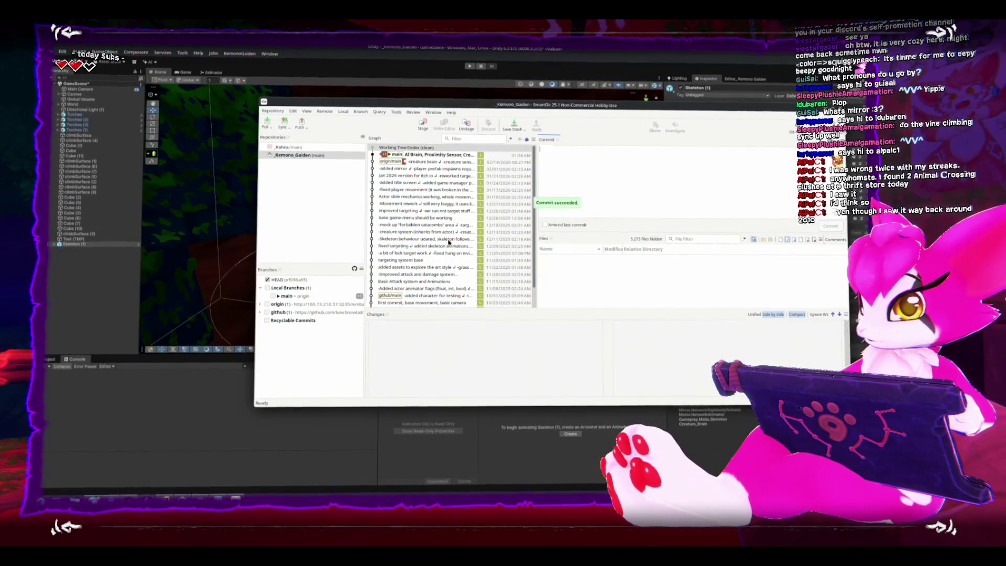
left_click(301, 126)
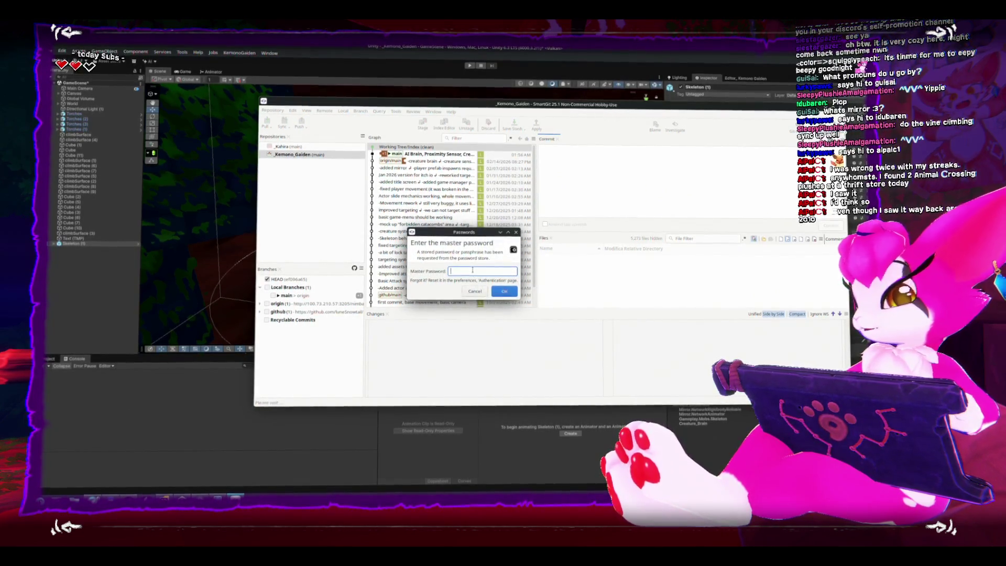
left_click(504, 292)
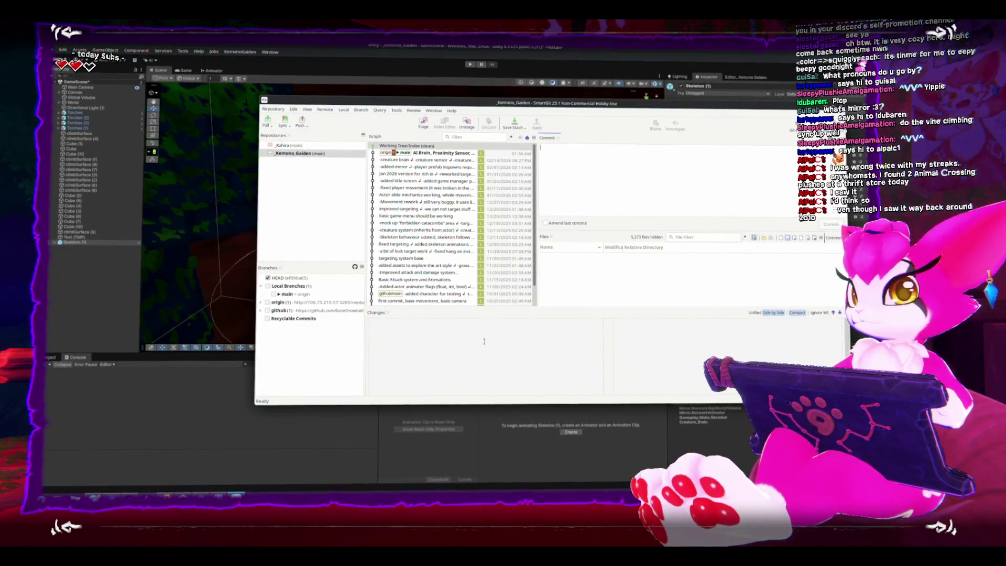
Step: Frame the Skeleton, expand its Health Points component, and open dev_mob_test from Assets/Scenes
key("alt+Tab")
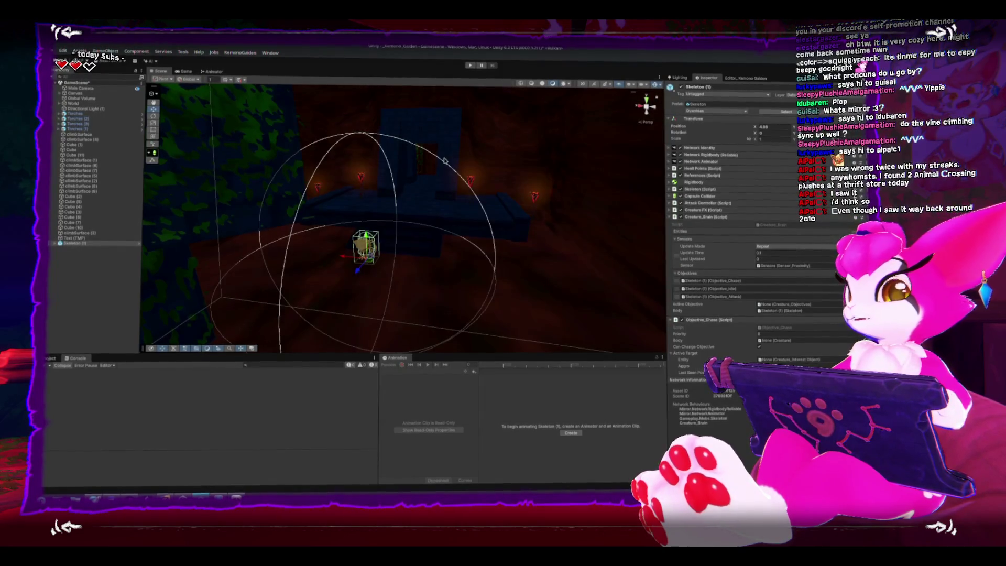
key("f")
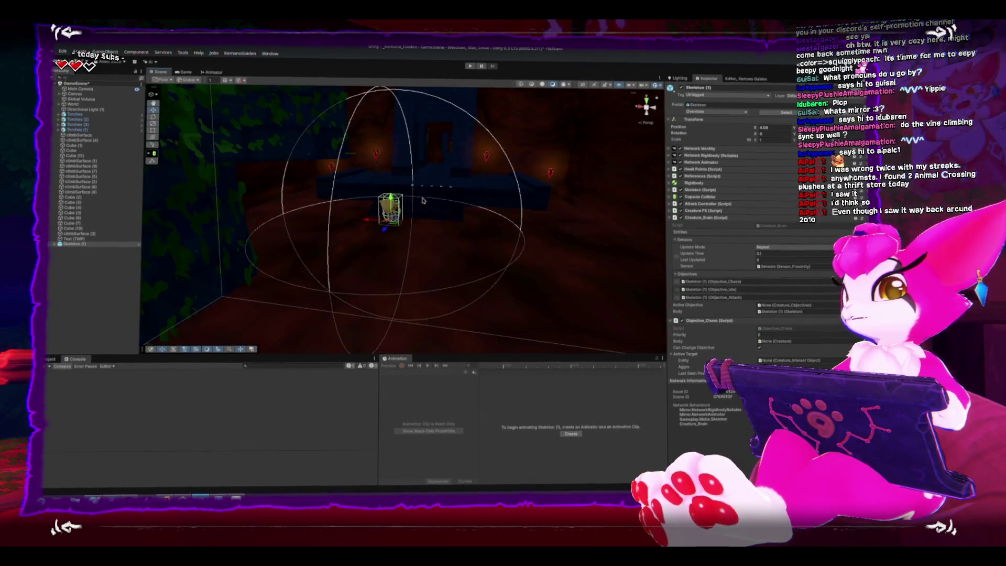
mouse_move(450, 199)
left_mouse_down()
mouse_move(429, 178)
mouse_move(461, 194)
mouse_move(445, 173)
mouse_move(486, 186)
left_mouse_up()
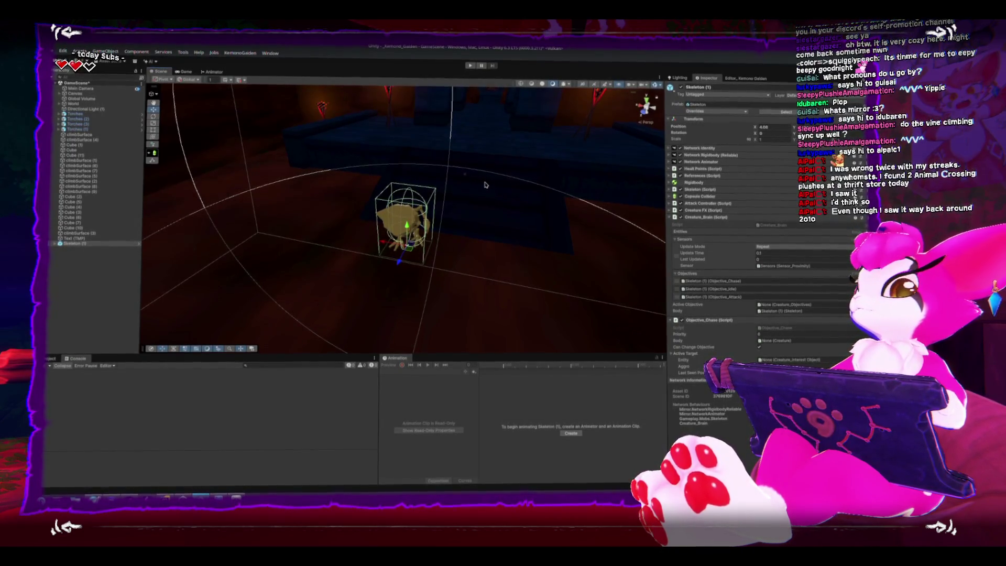
left_click(673, 169)
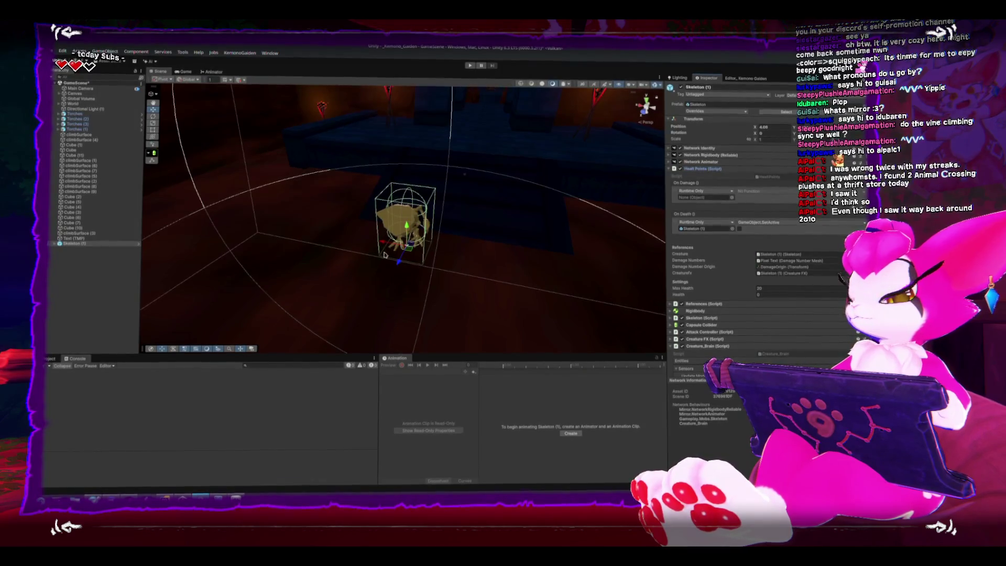
left_click(51, 358)
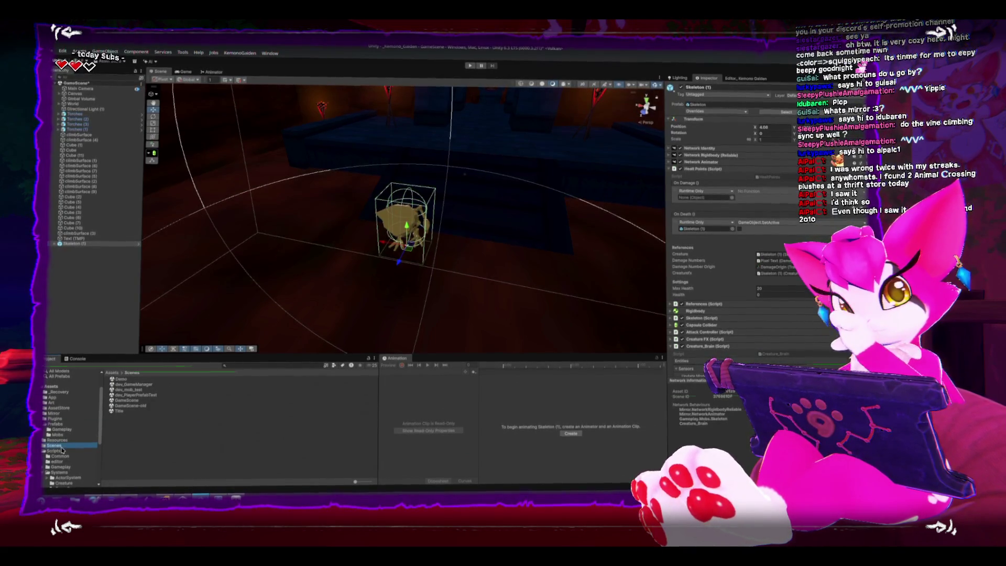
double_click(131, 392)
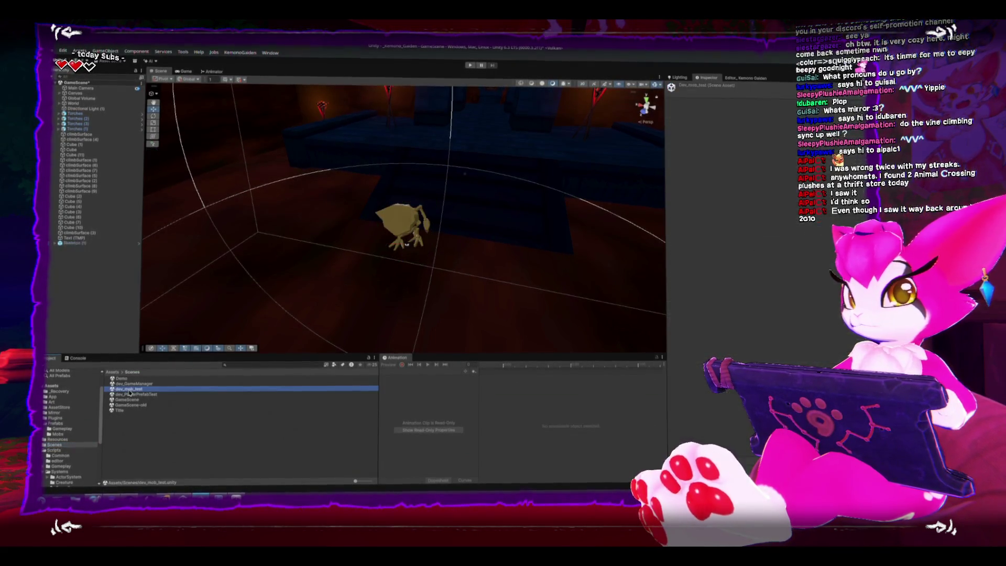
Step: Discard scene changes and frame the Skeleton in dev_mob_test, viewing the interest-point cubes
left_click(468, 273)
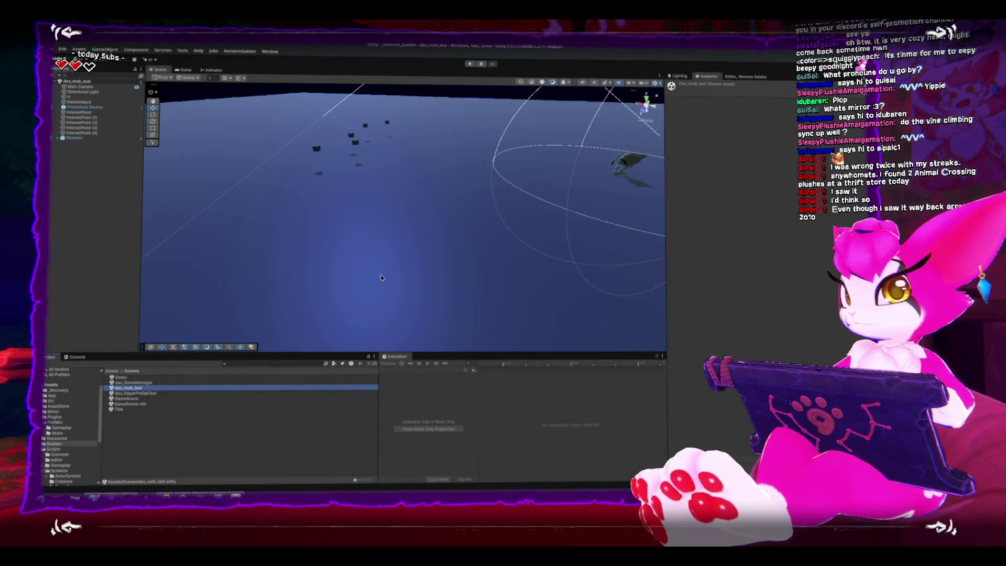
left_click(492, 210)
key("f")
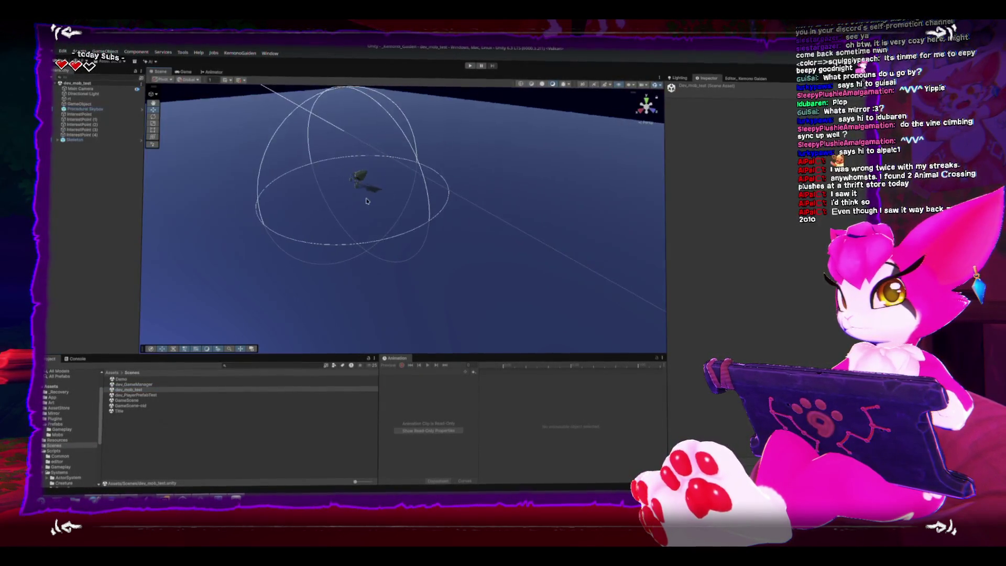
mouse_move(360, 186)
left_mouse_down()
mouse_move(367, 194)
mouse_move(344, 150)
mouse_move(386, 172)
mouse_move(447, 258)
mouse_move(367, 217)
mouse_move(408, 235)
left_mouse_up()
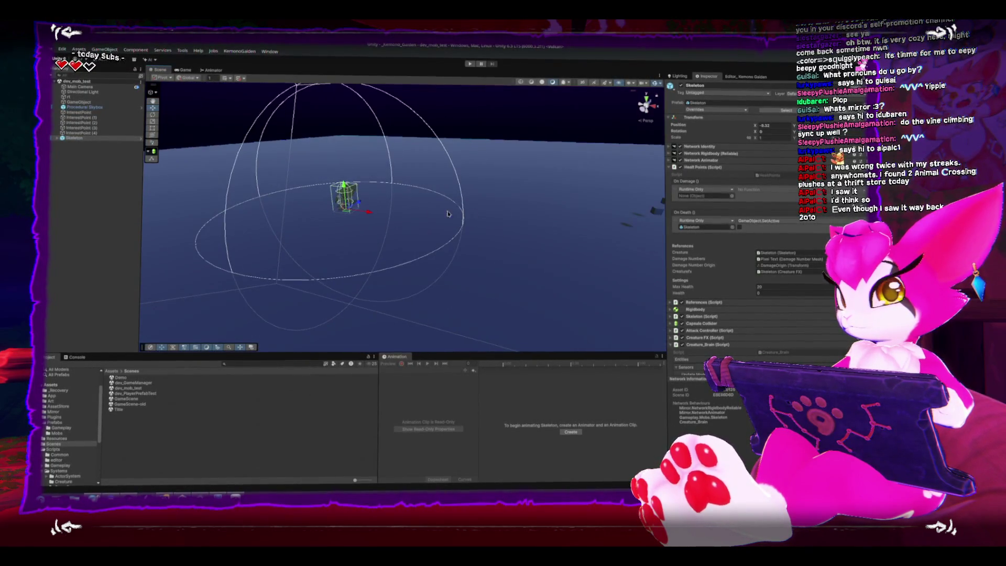
mouse_move(469, 224)
left_mouse_down()
mouse_move(381, 227)
mouse_move(559, 224)
left_mouse_up()
scroll(726, 280, "down", 5)
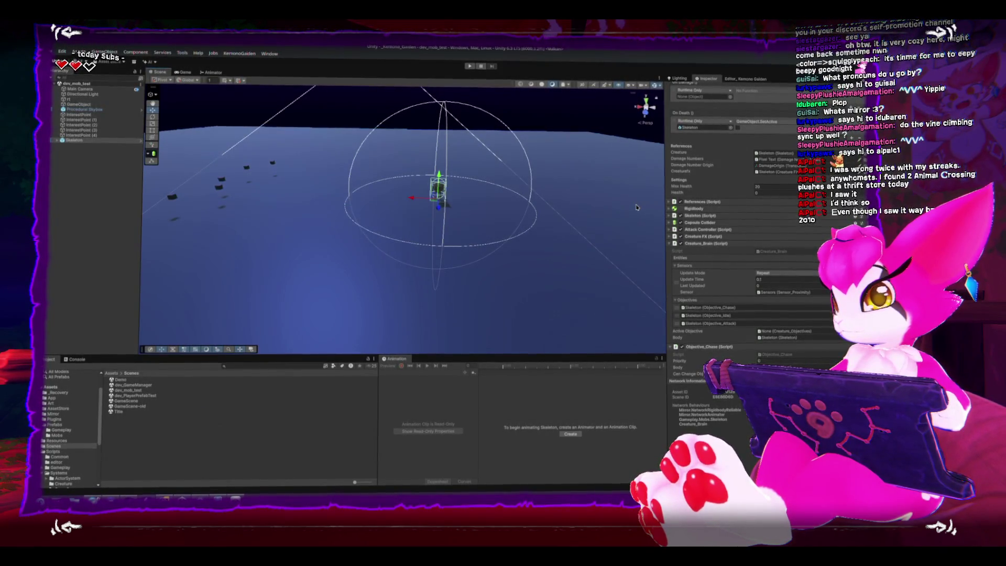
Step: Inspect the TestDummy and Skeleton scripts in Scripts > Gameplay > Mobs, then frame the Skeleton
left_click(43, 466)
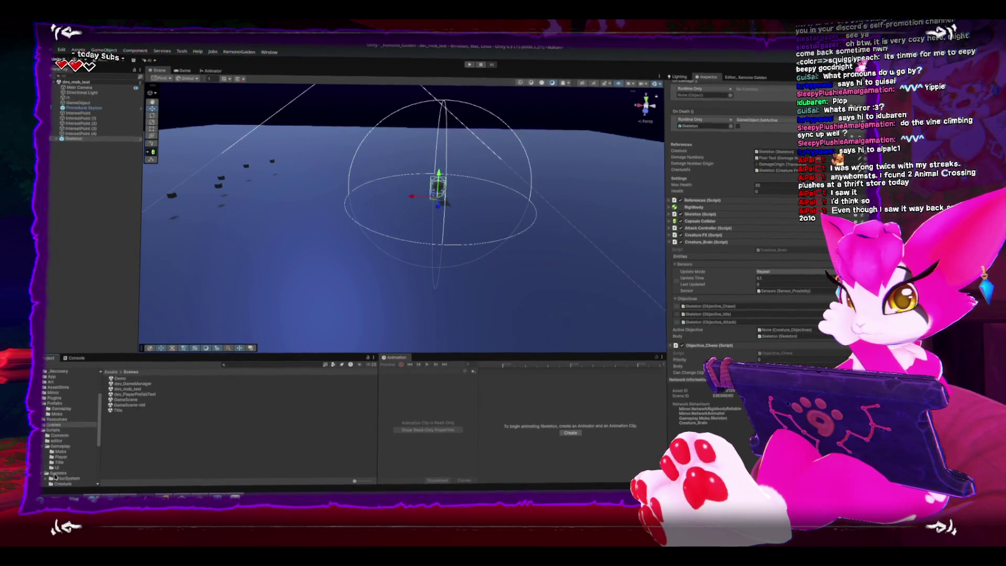
left_click(60, 451)
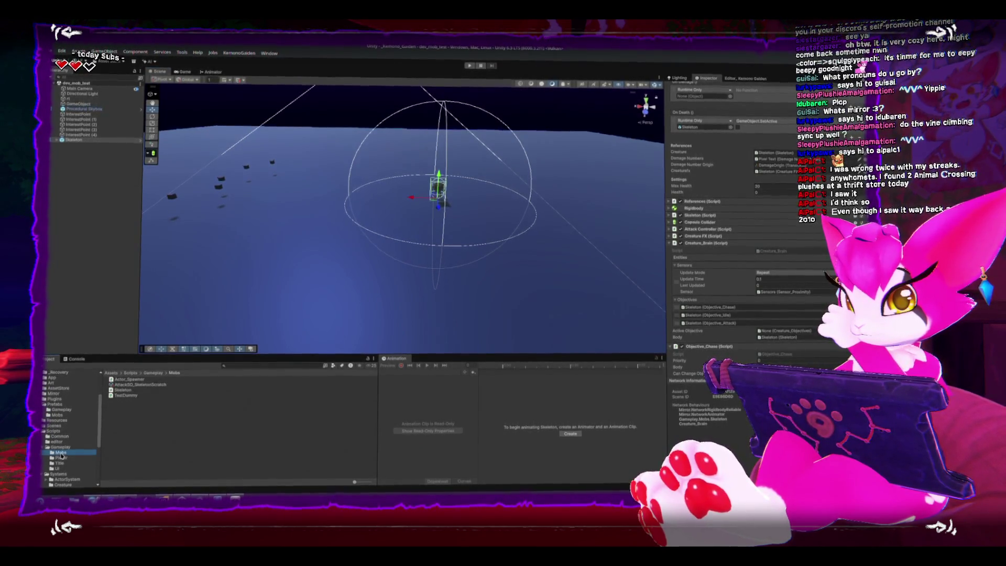
left_click(127, 397)
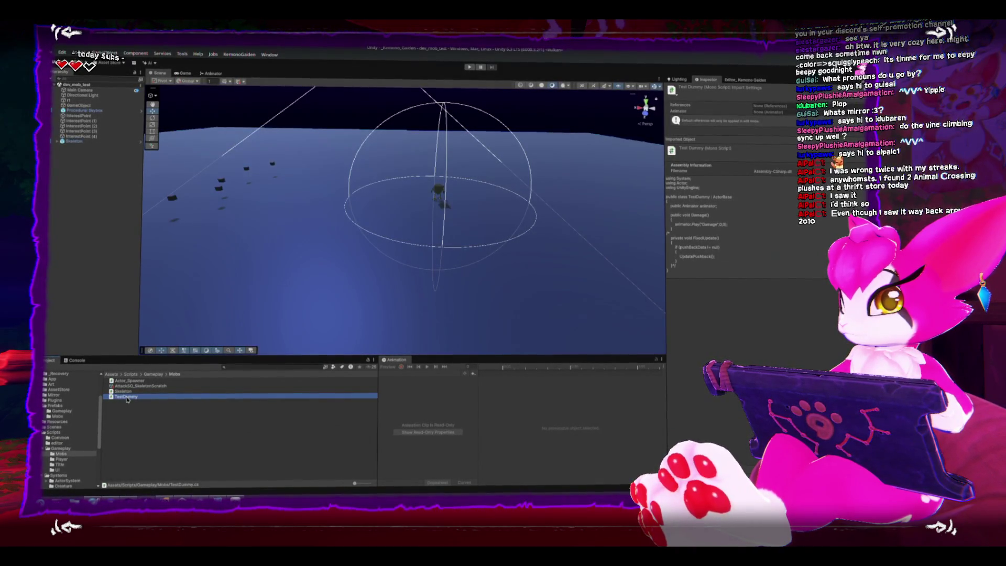
left_click(126, 391)
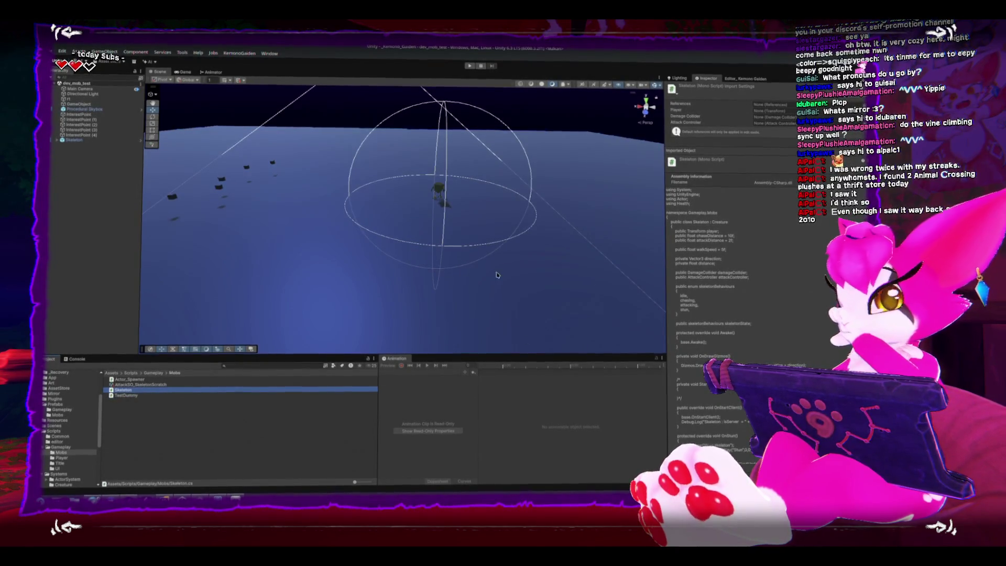
left_click(439, 192)
key("f")
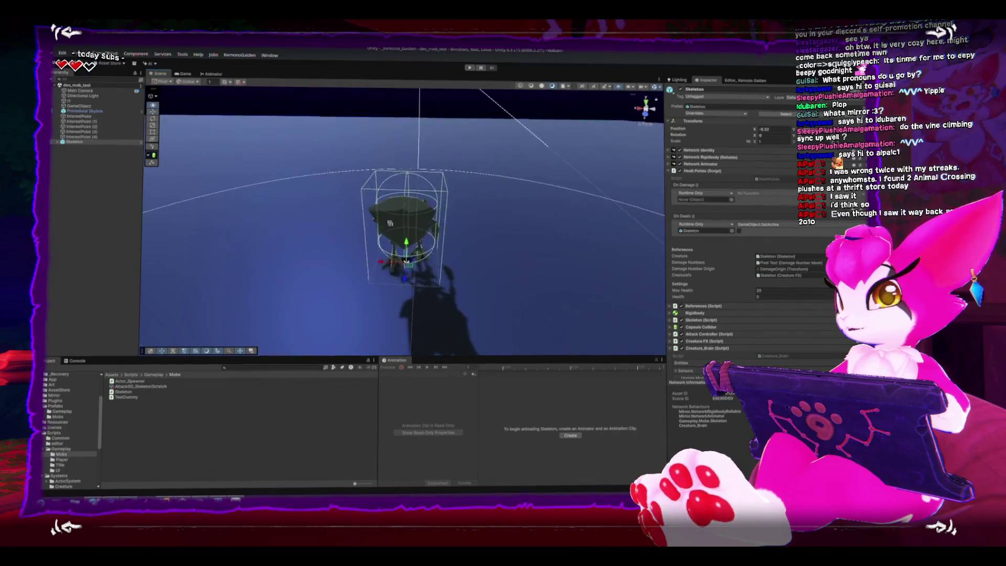
scroll(411, 195, "down", 3)
left_click_drag(410, 195, 363, 172)
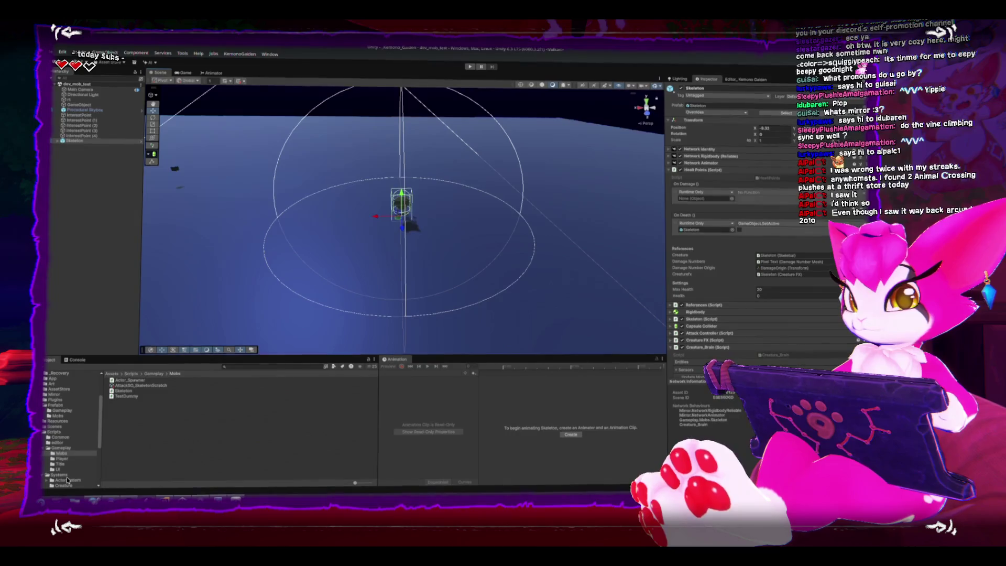
Step: Open GameScene, frame Skeleton (1), and open its HealtPoints script
left_click(46, 404)
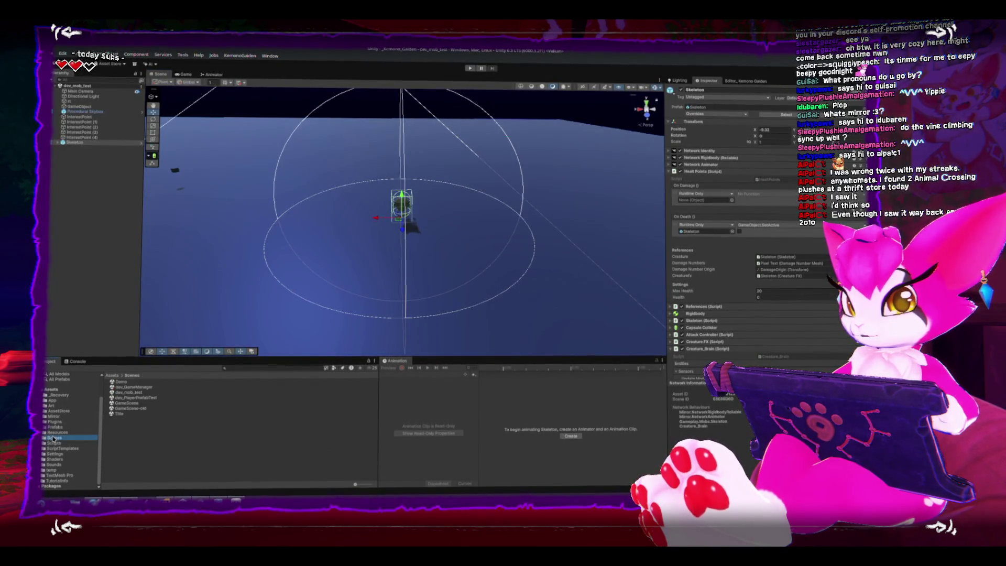
double_click(130, 404)
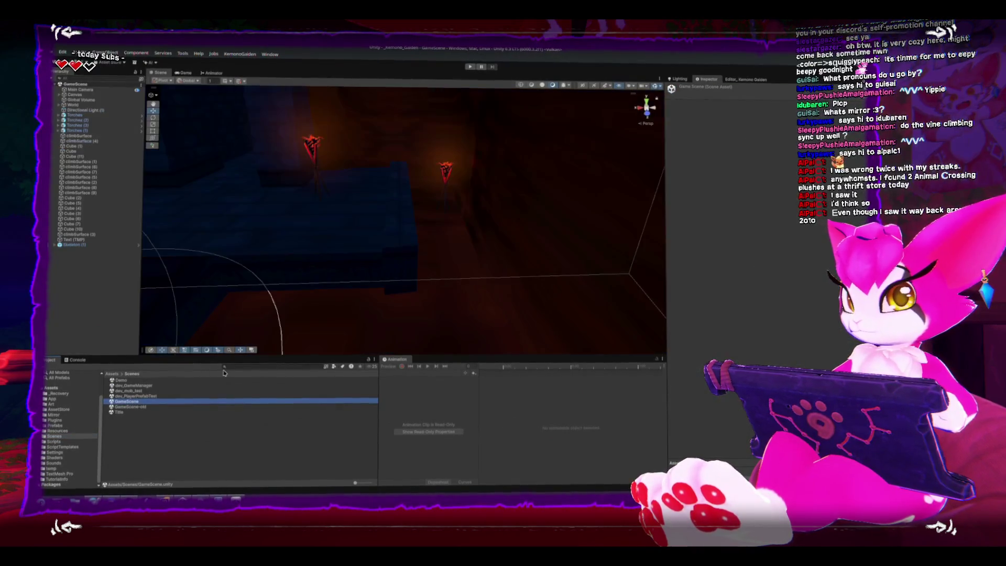
left_click(226, 252)
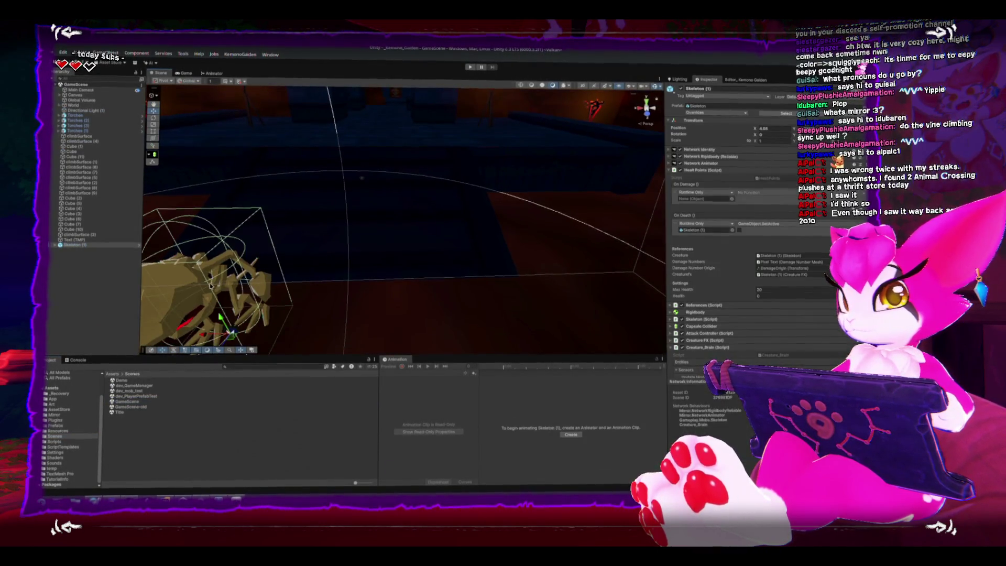
key("f")
double_click(770, 179)
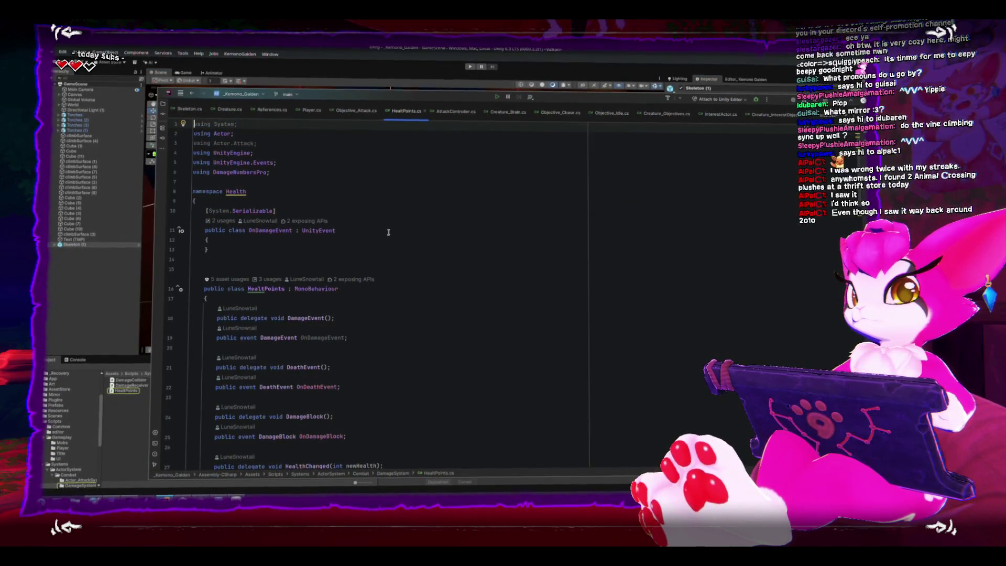
Step: Change the HealtPoints base class from MonoBehaviour to NetworkBehaviour
left_click(317, 289)
double_click(318, 289)
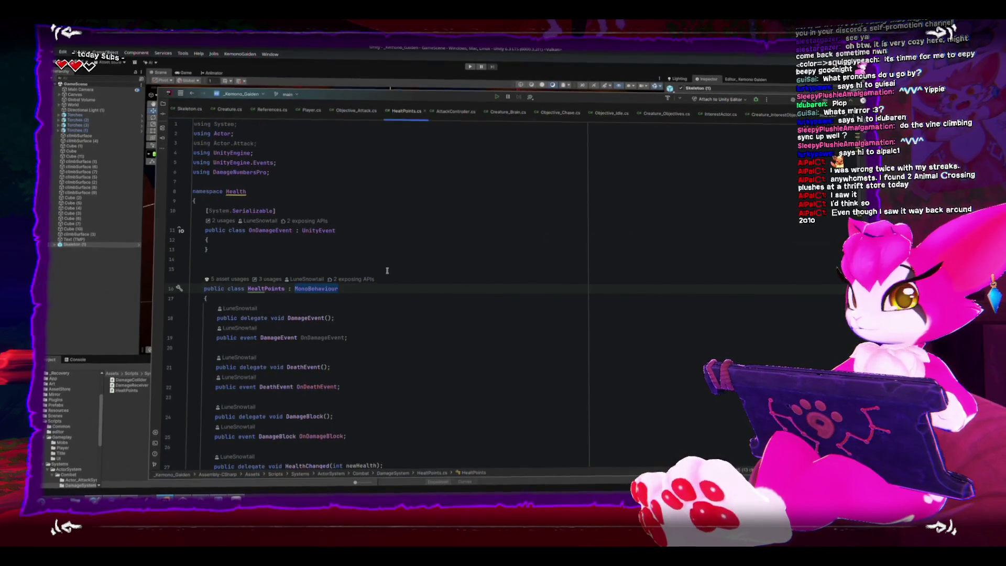
type("Mirror.")
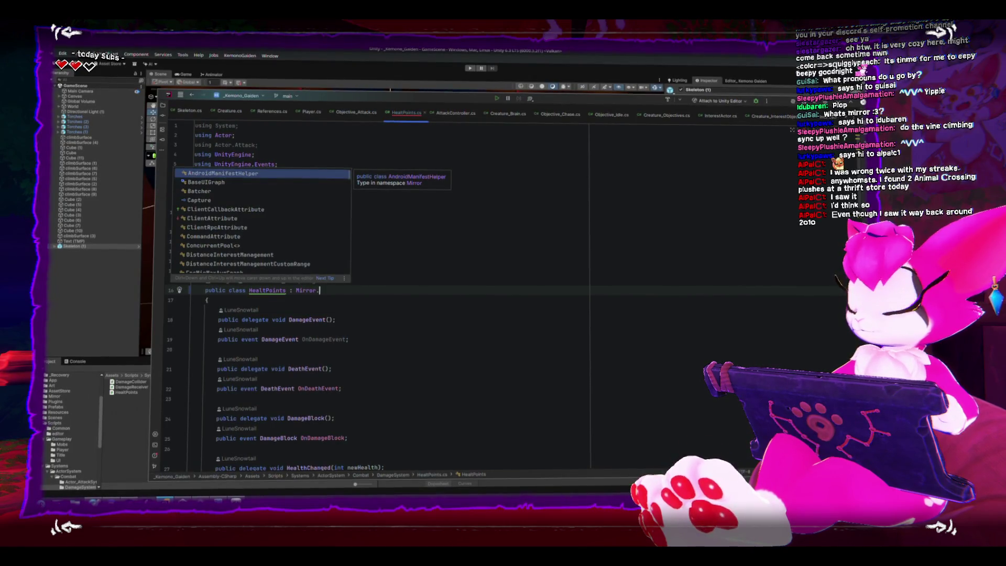
type("Netw")
key("Return")
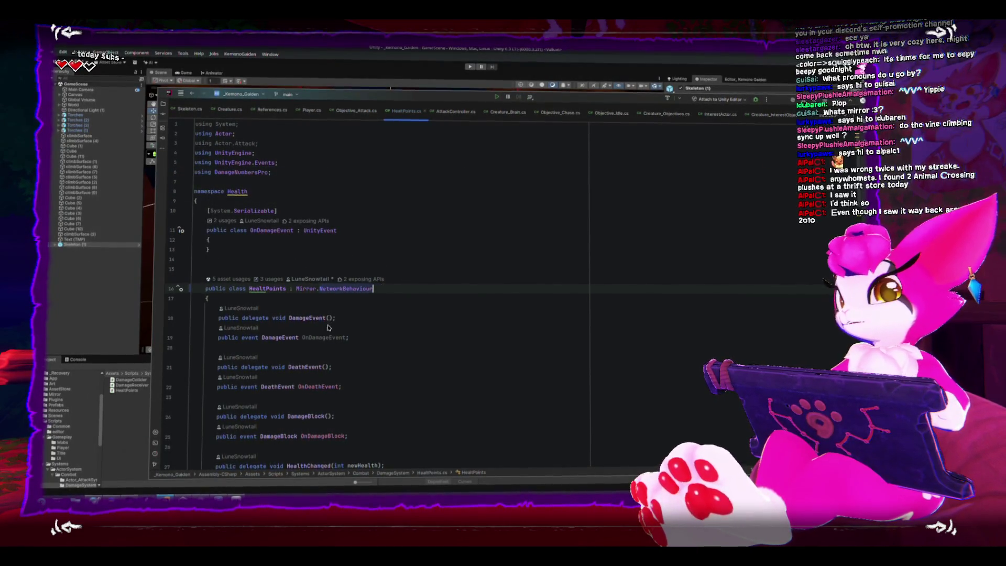
left_click(296, 292)
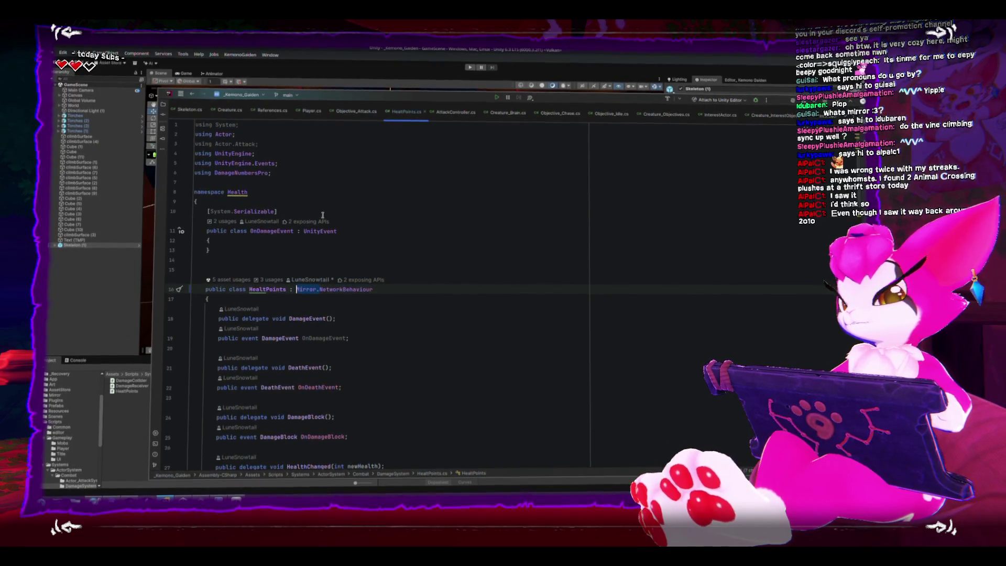
key("Delete")
Step: Add 'using Mirror;' below the existing using directives
left_click(329, 174)
key("Return")
type("using Mirror;")
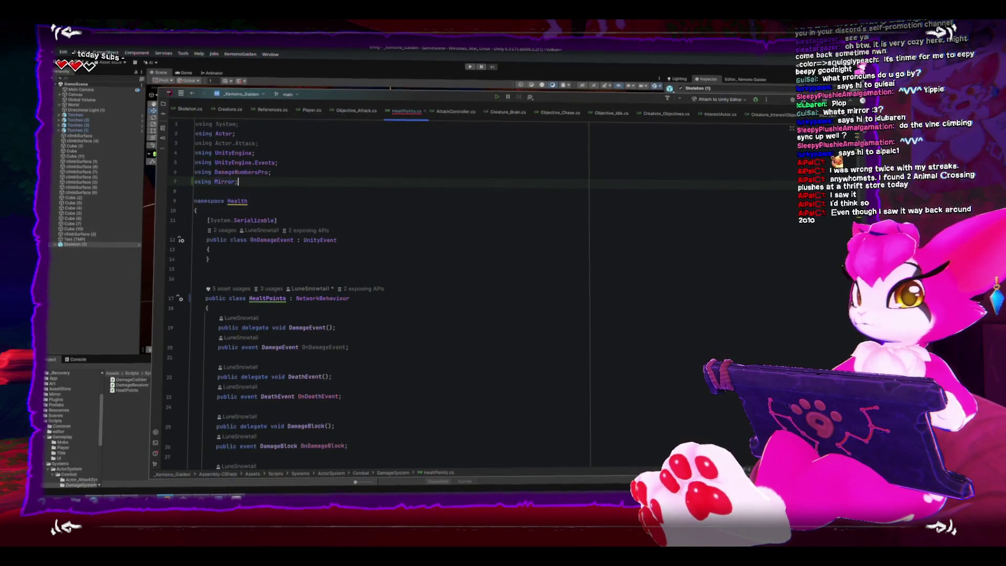
scroll(325, 181, "down", 3)
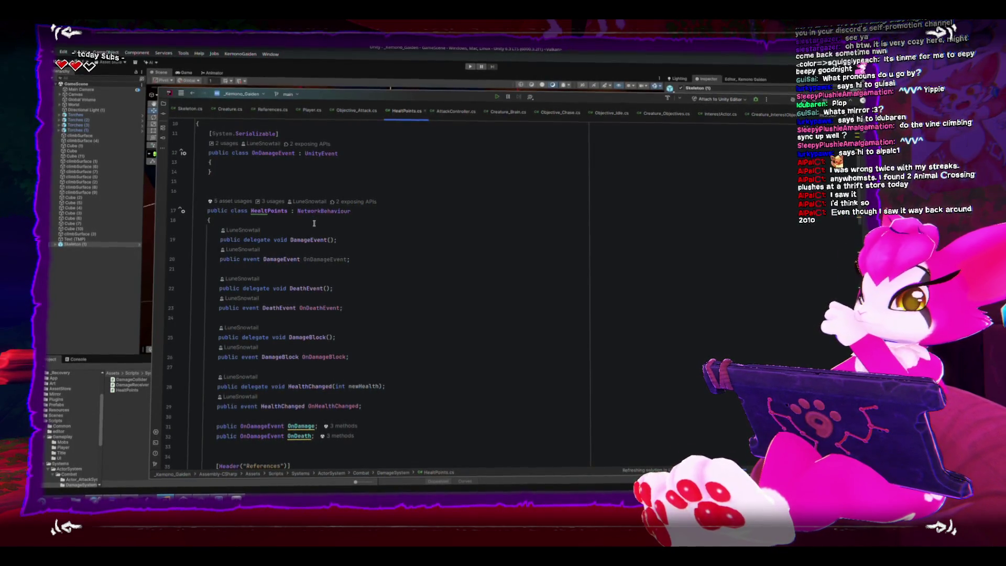
scroll(314, 224, "down", 5)
scroll(312, 224, "down", 3)
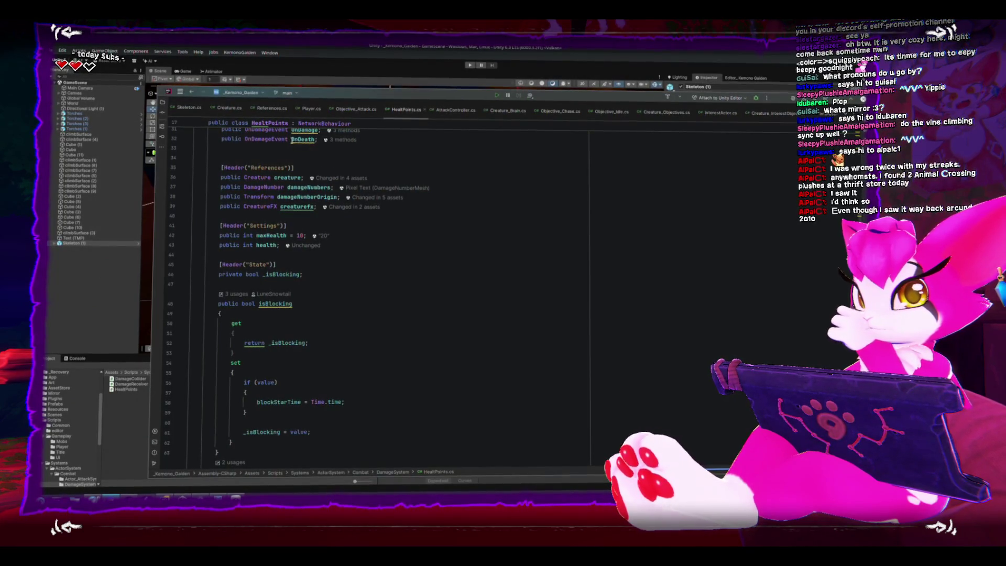
scroll(325, 264, "up", 2)
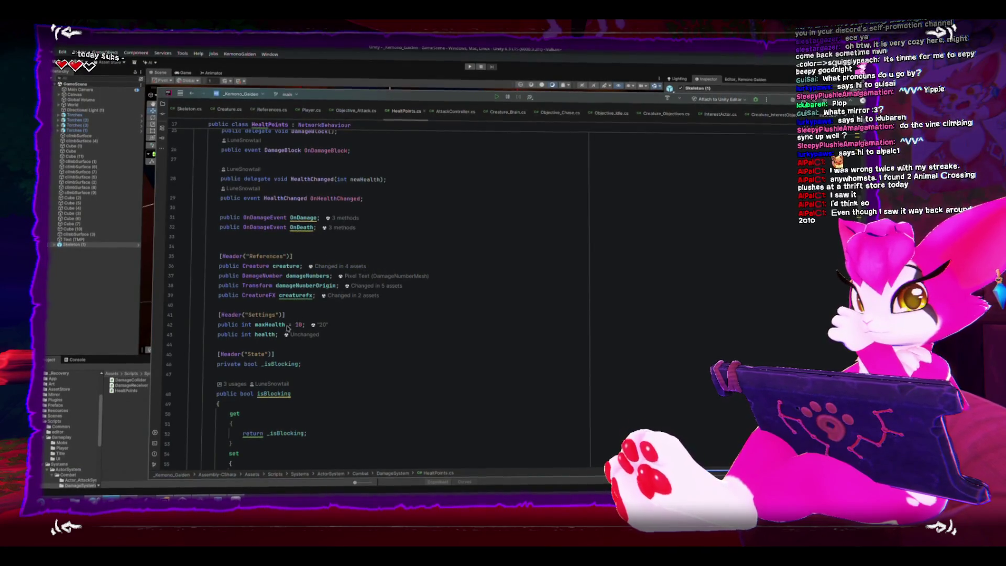
left_click(365, 334)
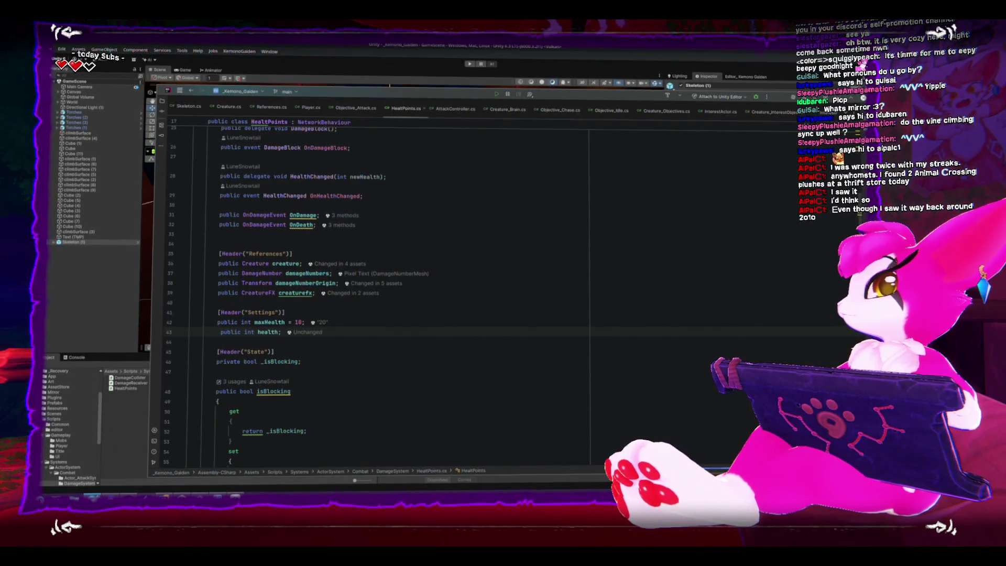
key("alt+Tab")
Step: Scroll the Mirror GitHub README to Getting Started and follow its Documentation link to GitBook
scroll(344, 251, "down", 10)
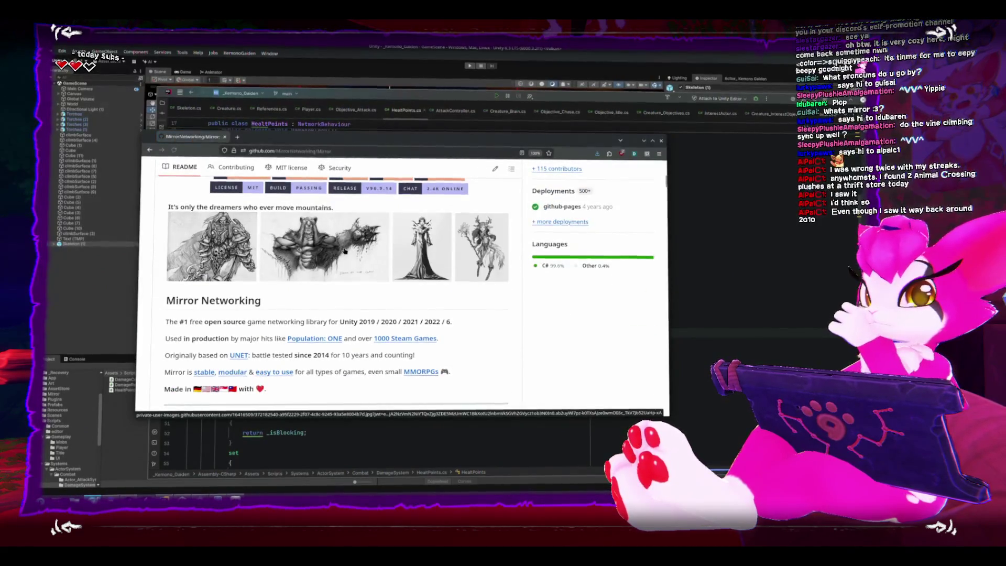
scroll(344, 250, "down", 2)
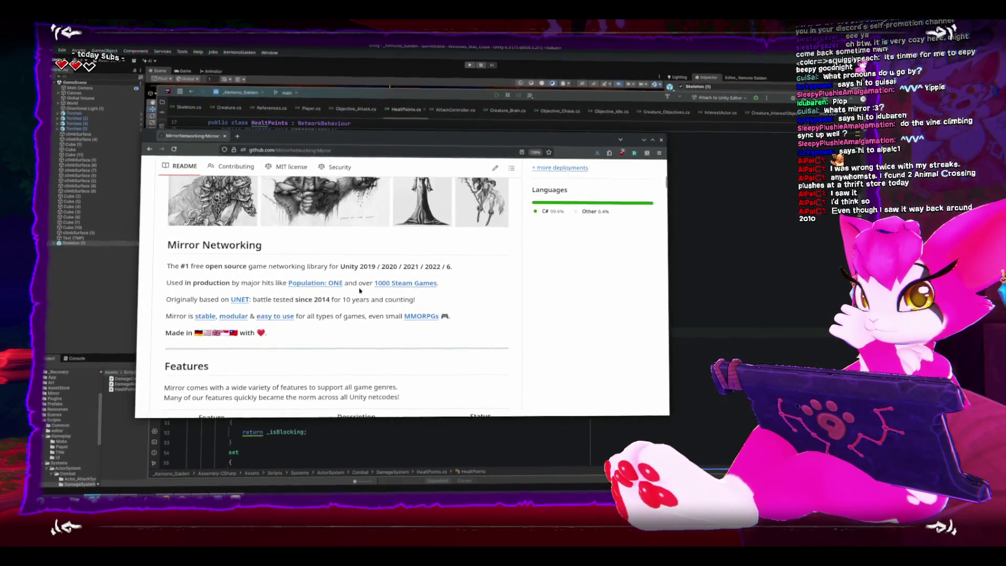
scroll(360, 290, "down", 20)
scroll(359, 287, "down", 3)
scroll(359, 287, "up", 8)
scroll(359, 289, "down", 8)
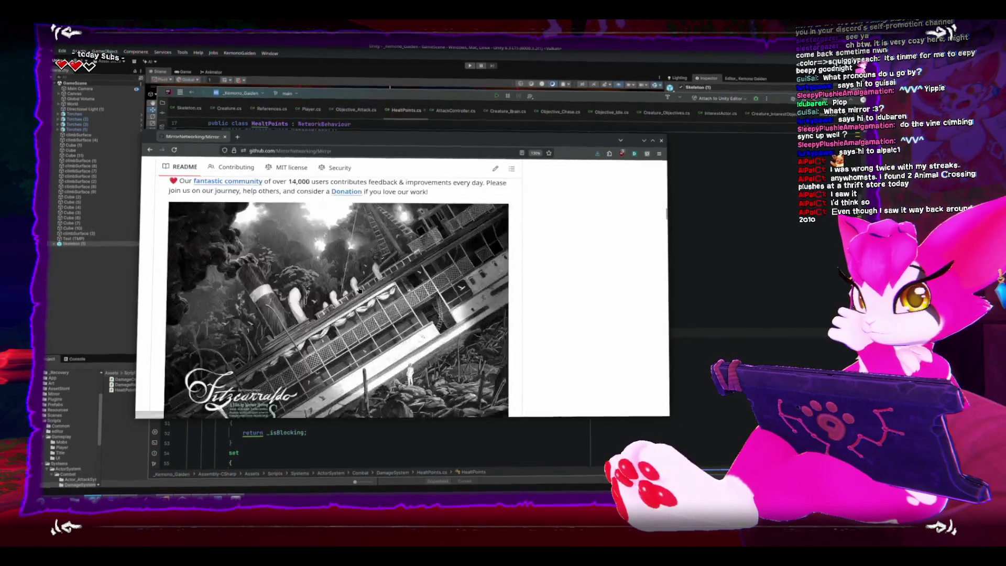
scroll(359, 290, "up", 2)
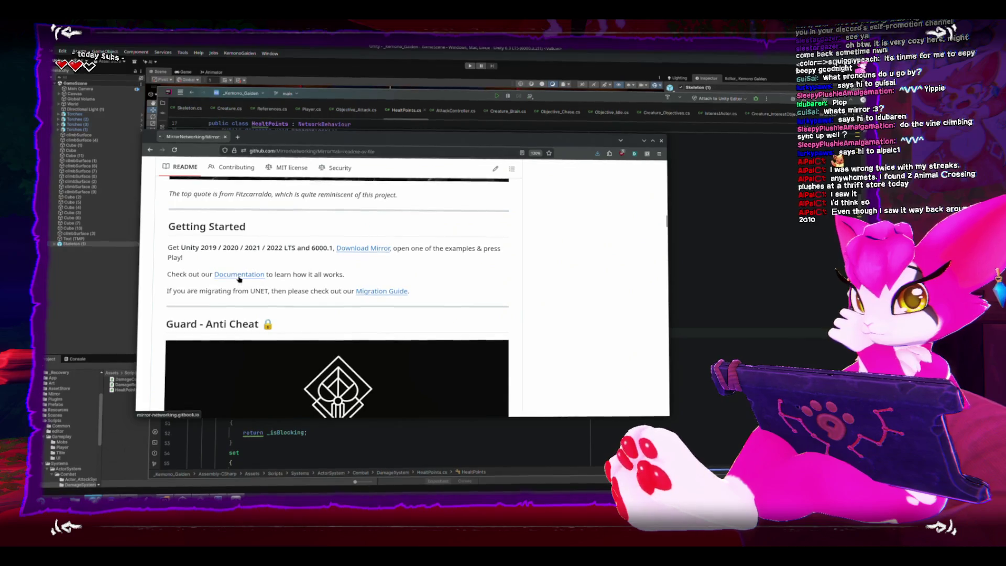
scroll(239, 276, "down", 1)
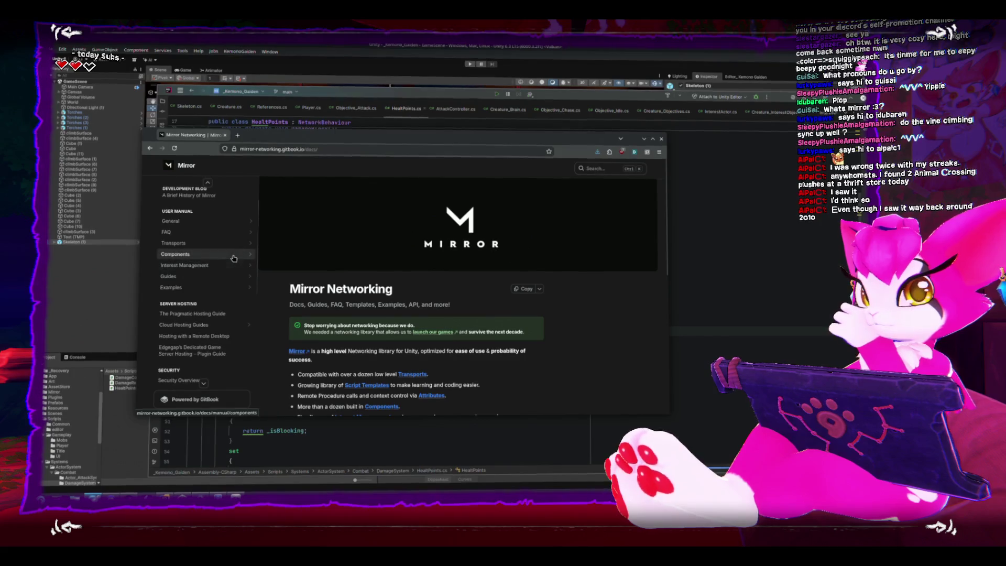
Step: Open Components > Network Behaviour in the Mirror docs and scroll down to Network Callbacks
left_click(234, 256)
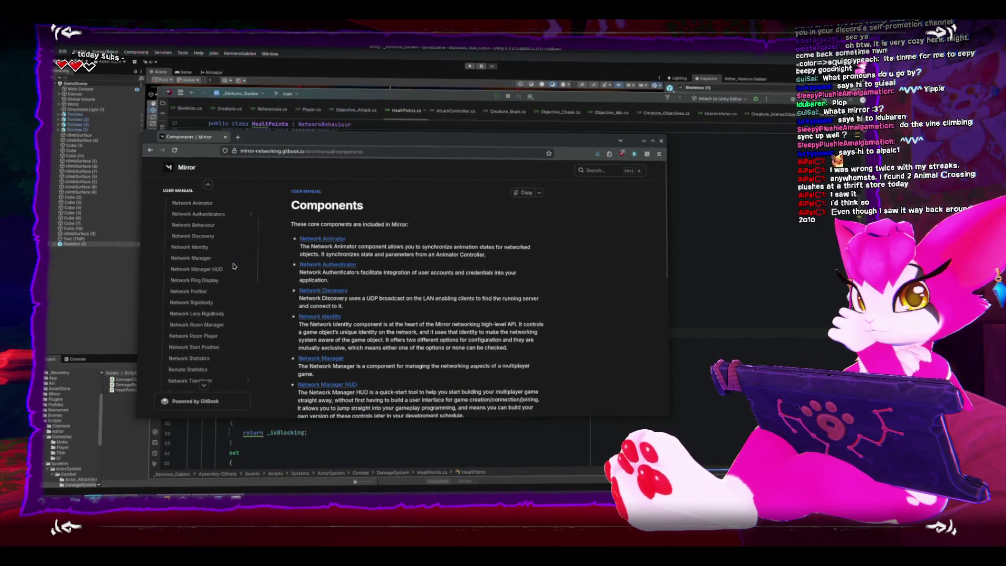
left_click(205, 225)
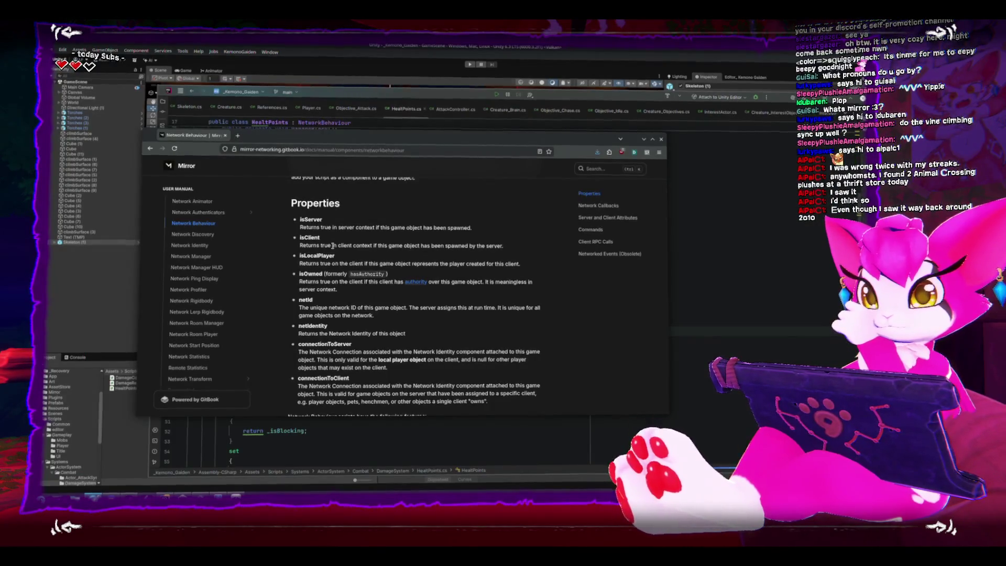
scroll(331, 249, "down", 1)
scroll(331, 248, "down", 2)
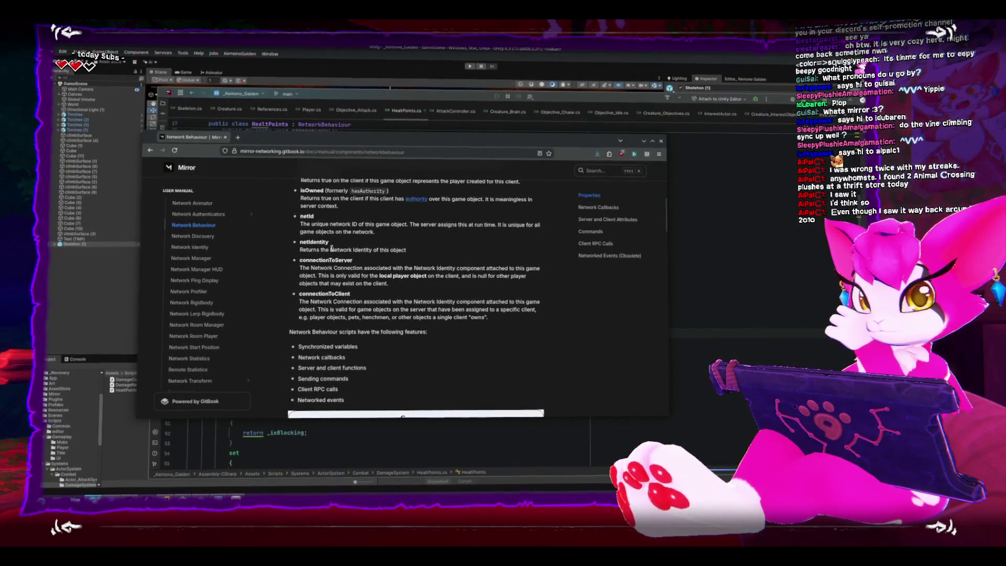
scroll(280, 244, "down", 5)
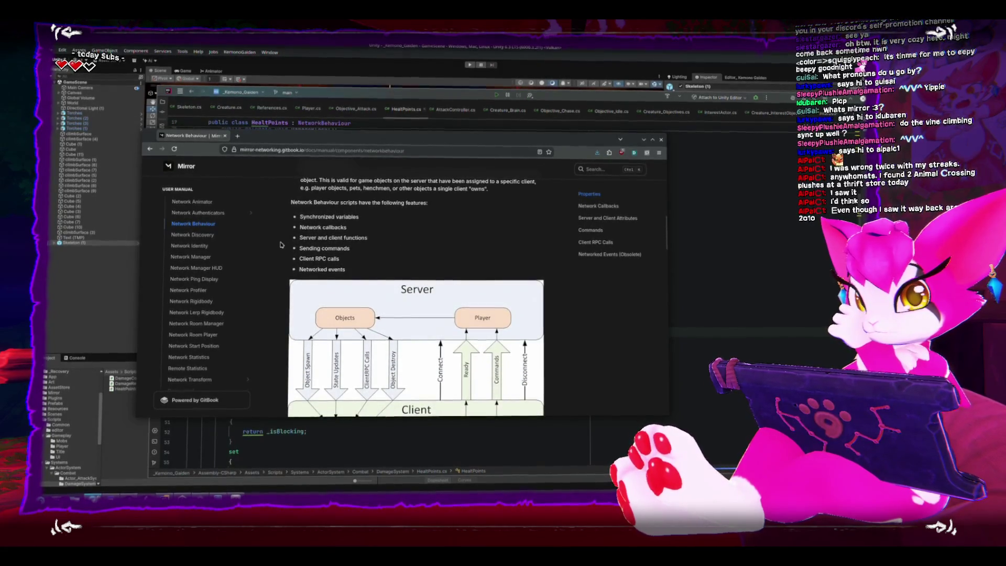
scroll(280, 244, "down", 10)
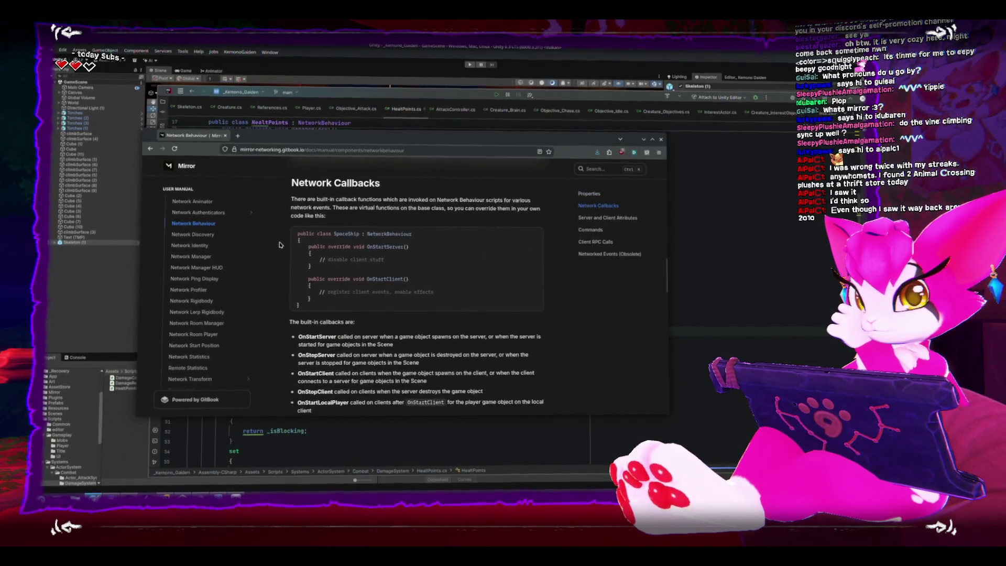